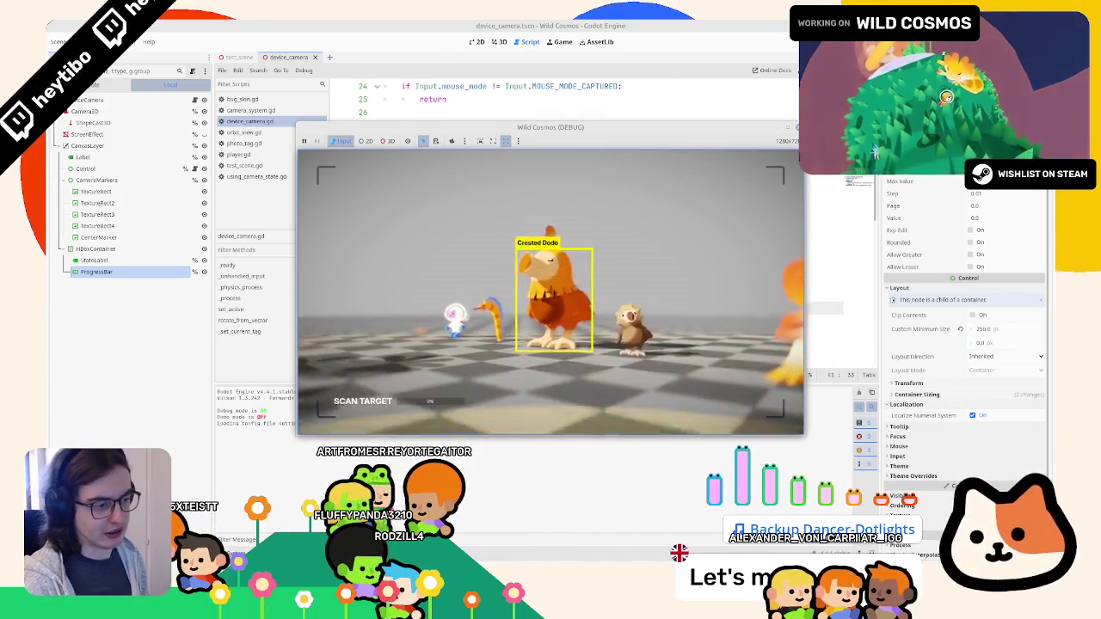
Append '&& ' to the is_action_pressed condition on line 34, drop the stray line, and run the game.
key("F8")
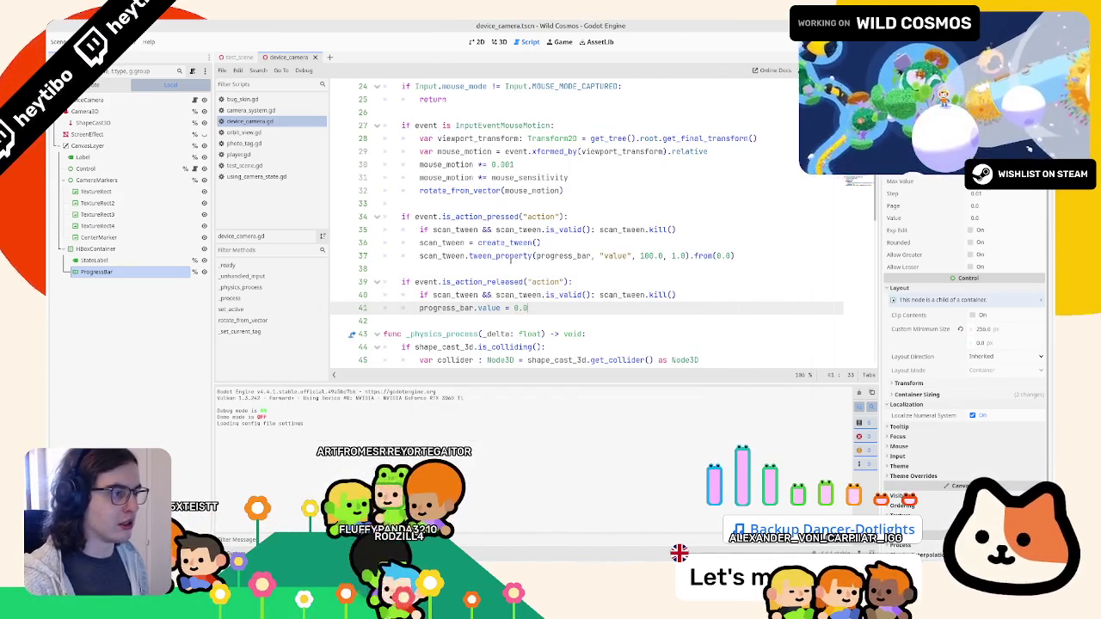
scroll(510, 258, "up", 2)
left_click(584, 251)
key("Return")
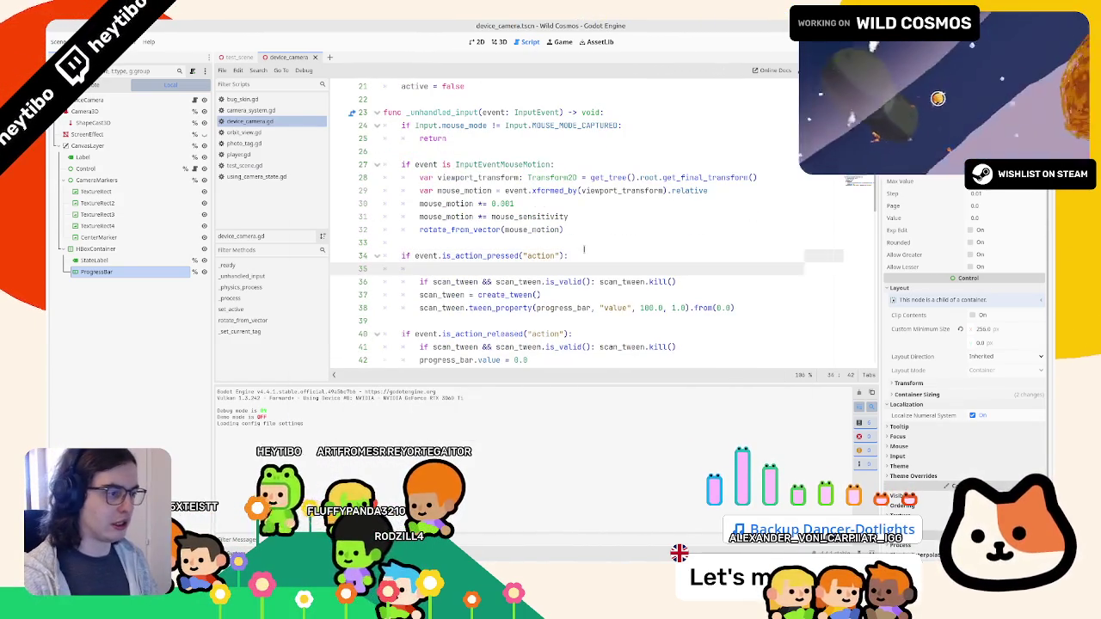
type("if current_tag")
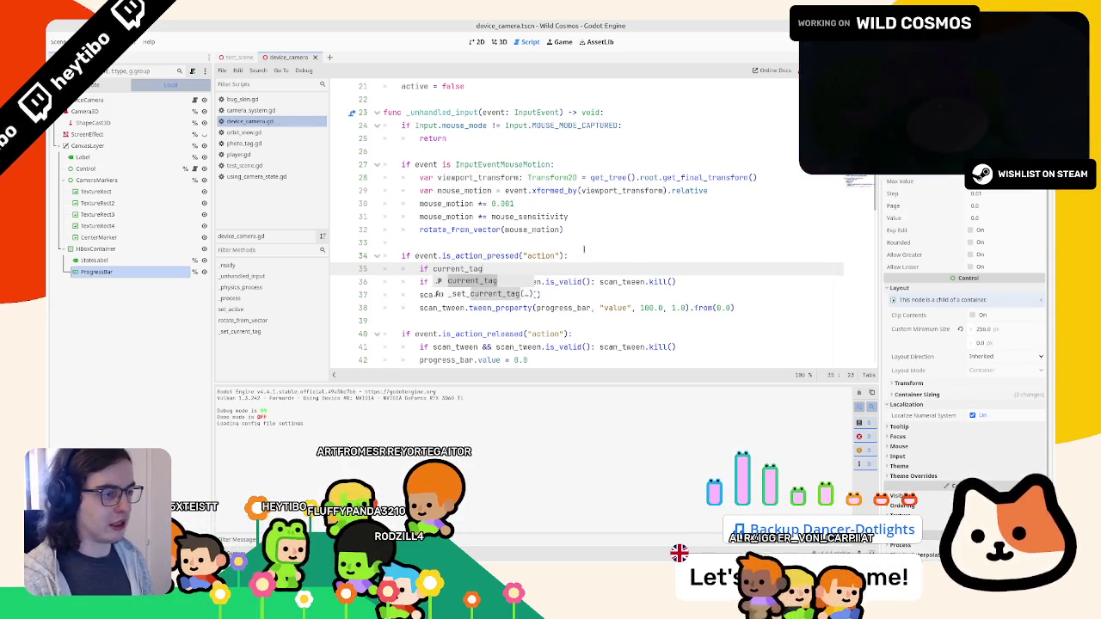
key("ctrl+z")
key("ctrl+z")
key("ctrl+z")
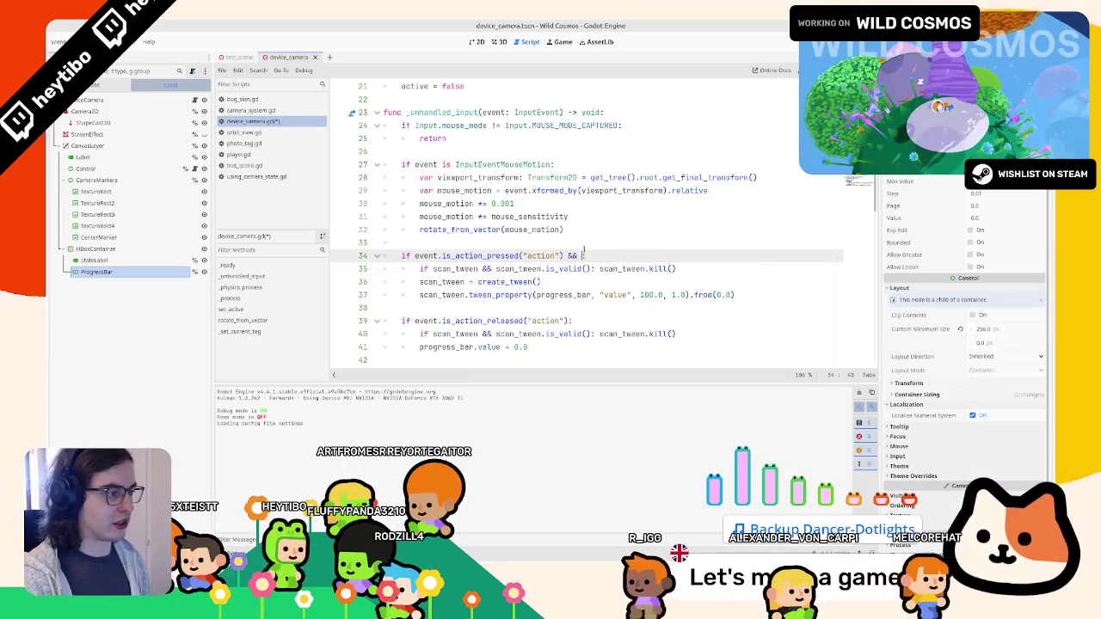
key("F5")
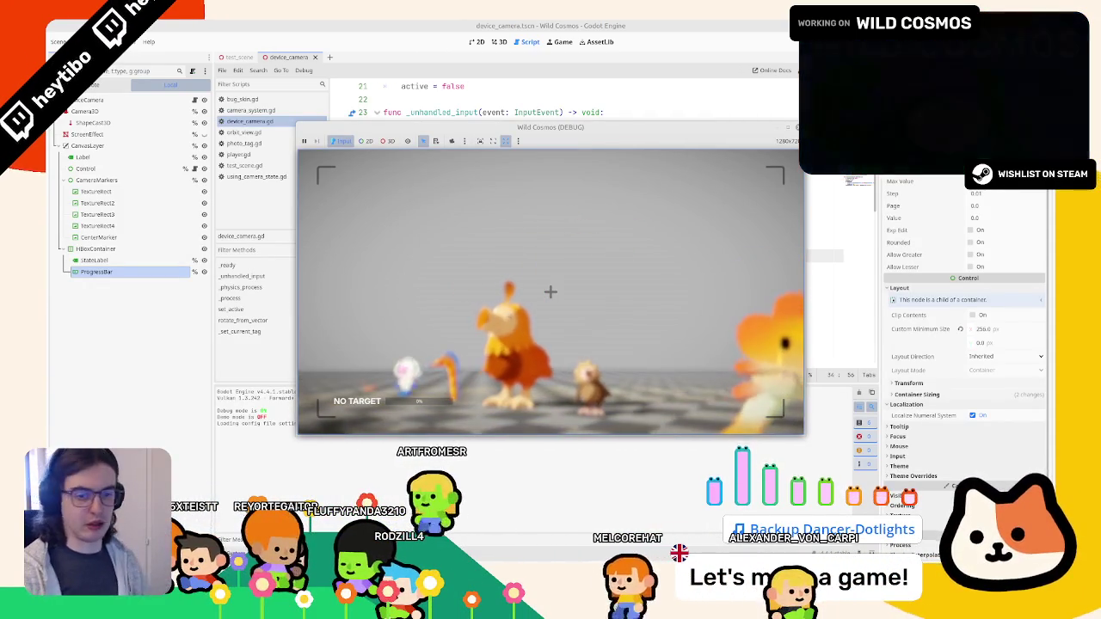
Change the line 37 tween_property duration from 1.0 to 2.0 and test scanning creatures in game.
key("F8")
left_click(674, 295)
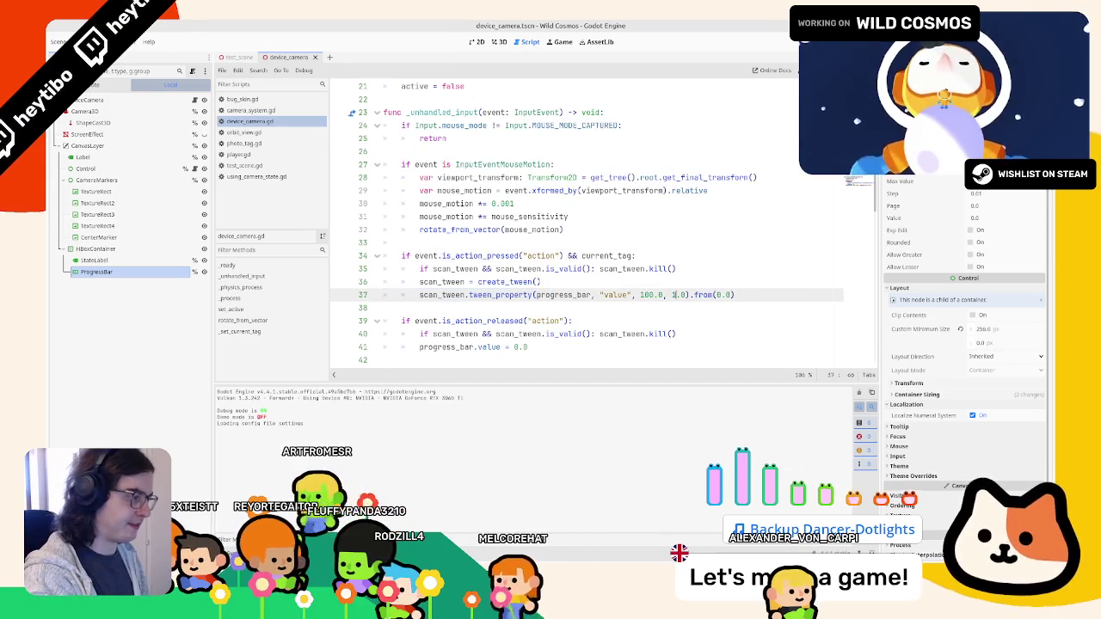
key("F5")
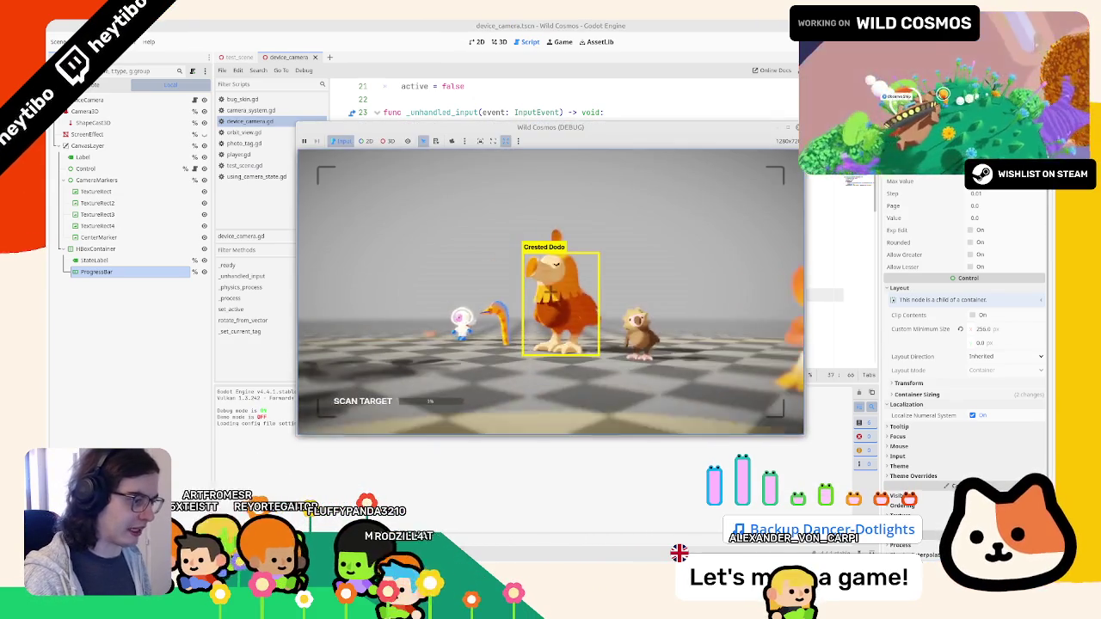
key("F8")
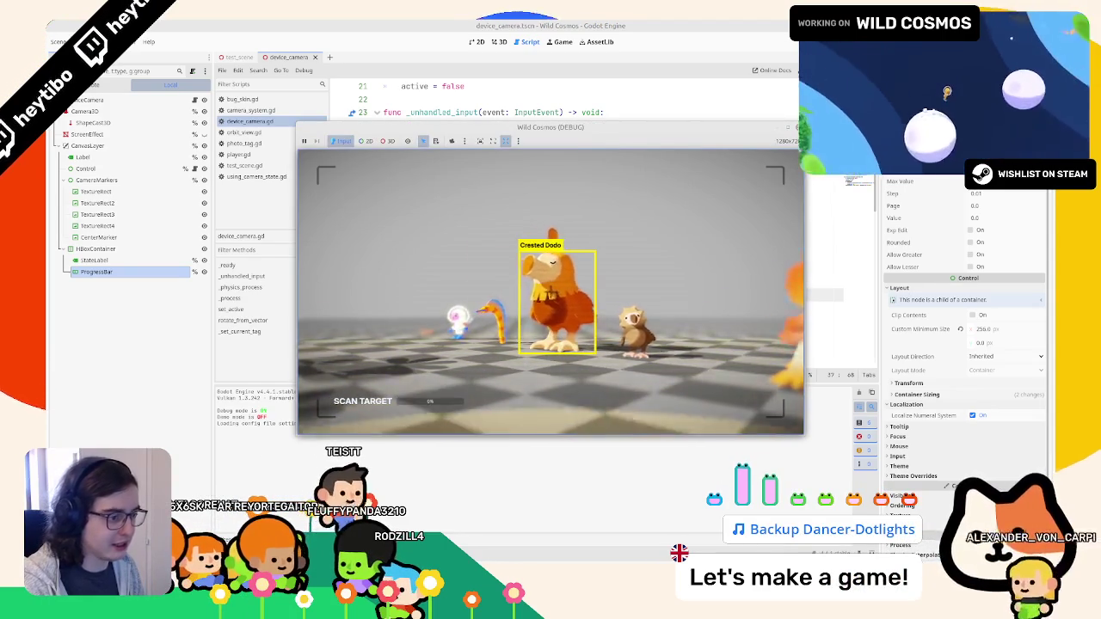
key("d")
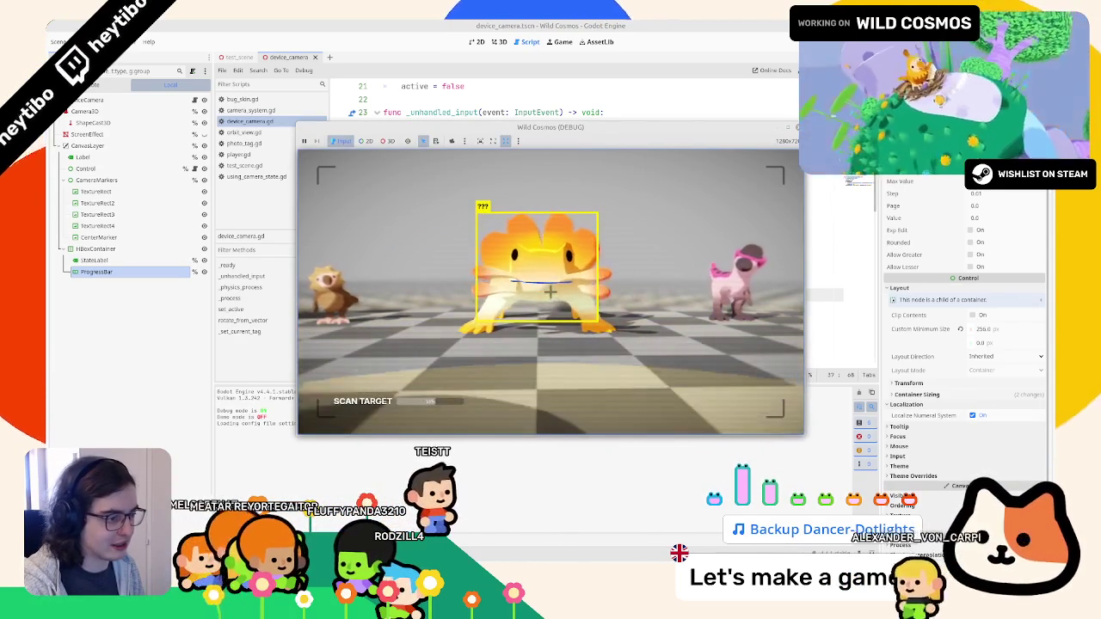
key("F8")
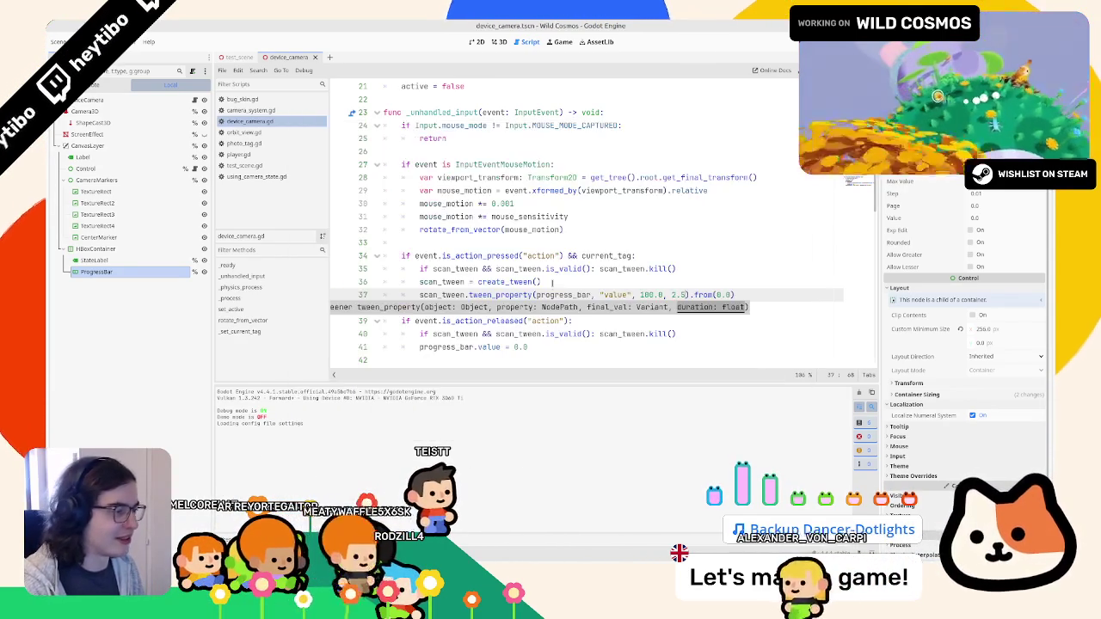
key("F5")
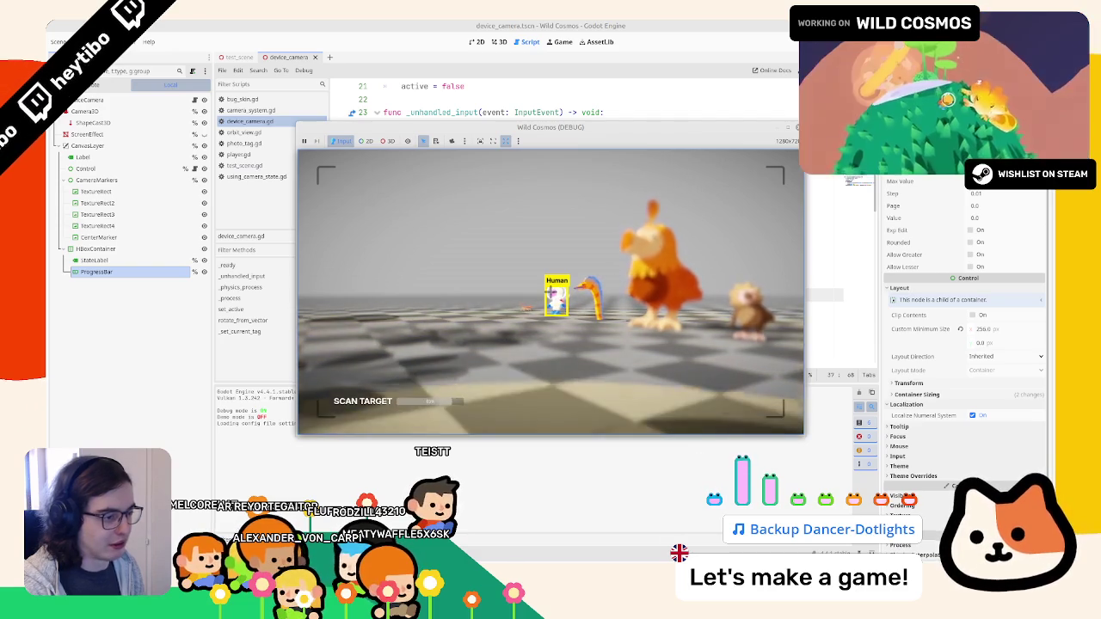
key("F8")
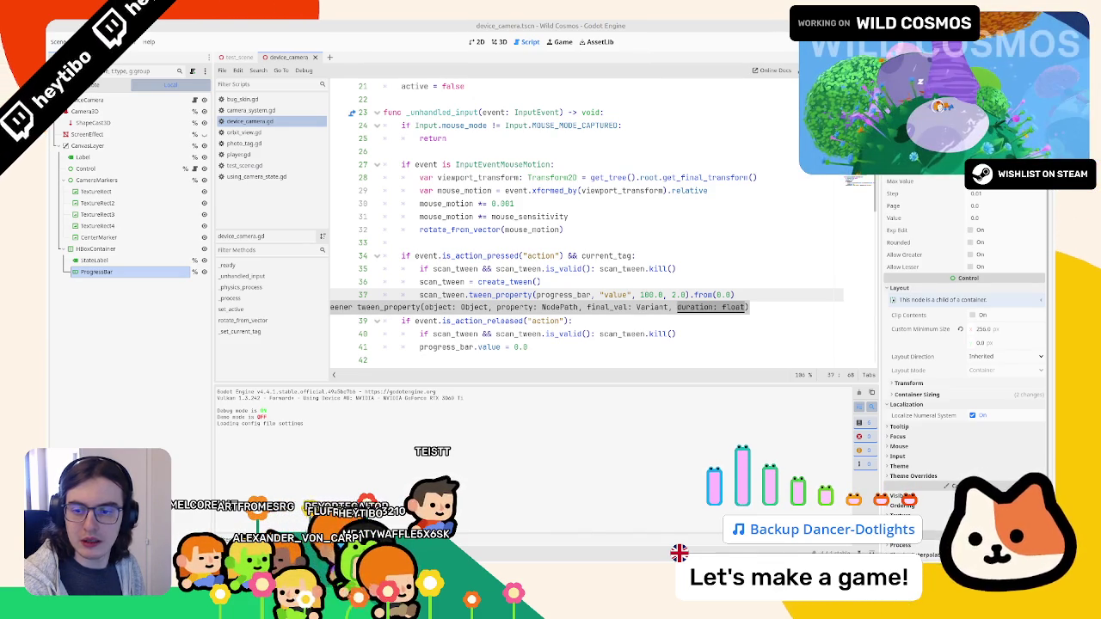
Append .set_ease(Tween.EASE_OUT).set_trans(Tween.TRANS_SINE) to the line 37 tween.
key("End")
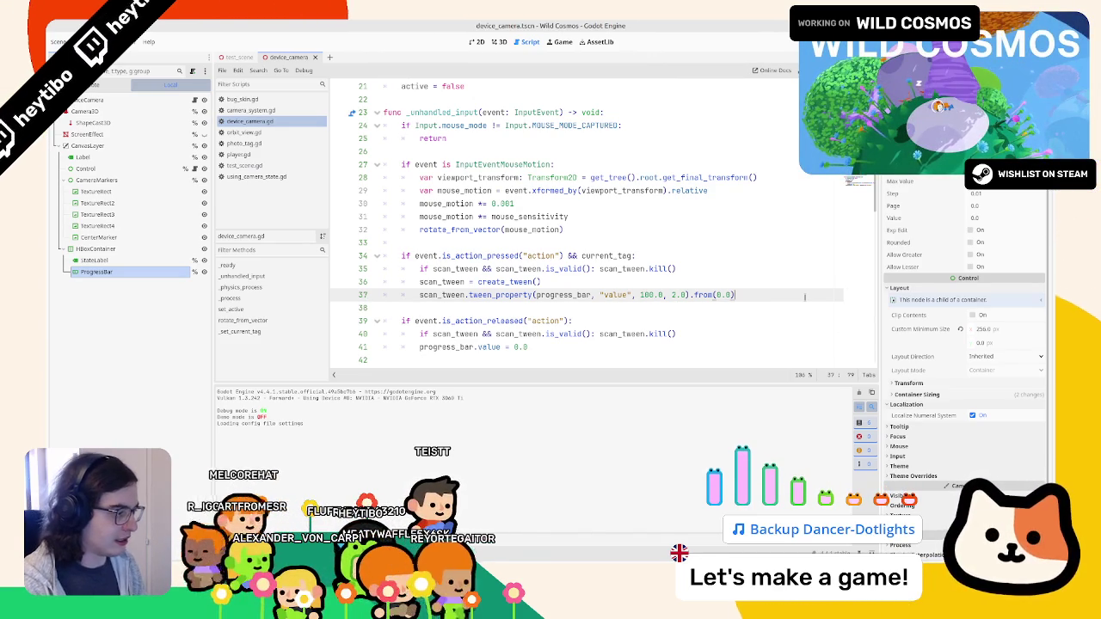
type("et_ease(Tween.EASE_OUT).s")
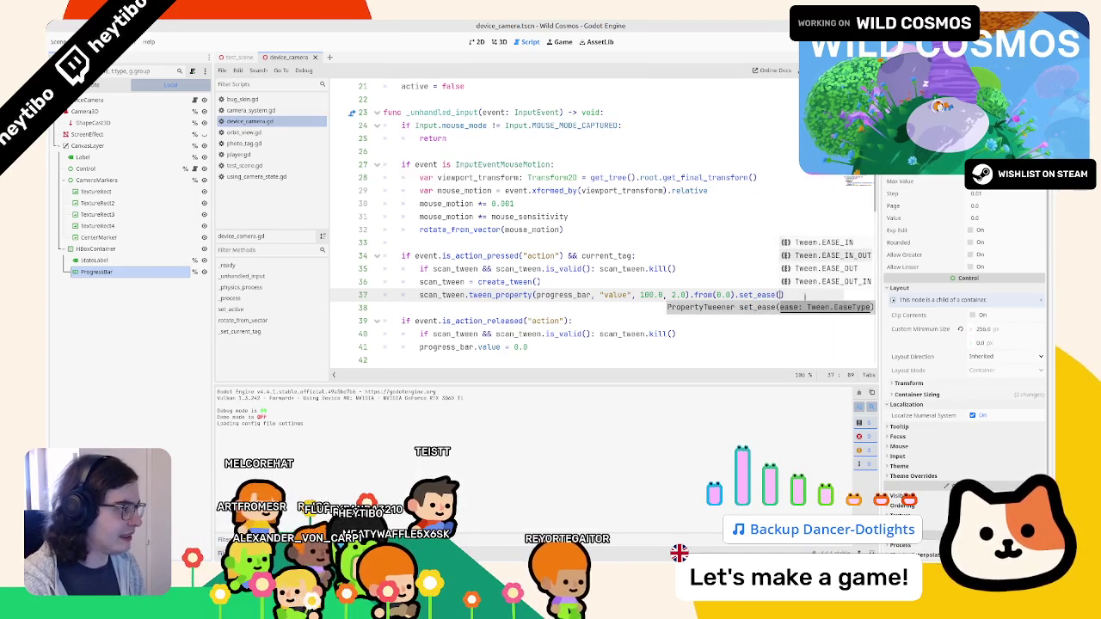
type("et_")
key("Down")
key("Down")
key("Down")
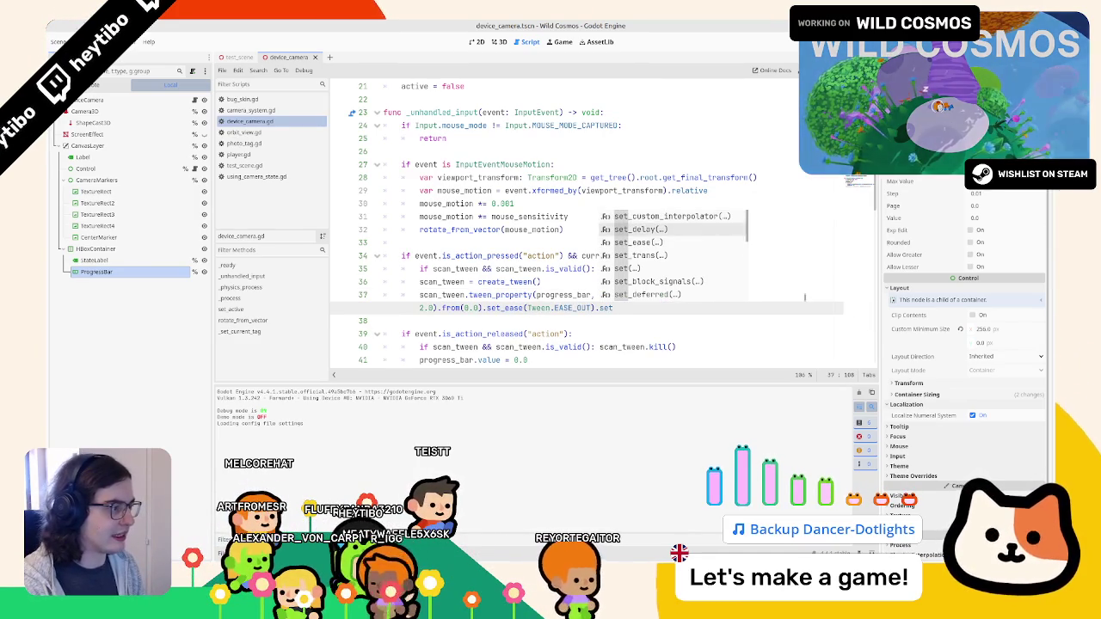
key("Return")
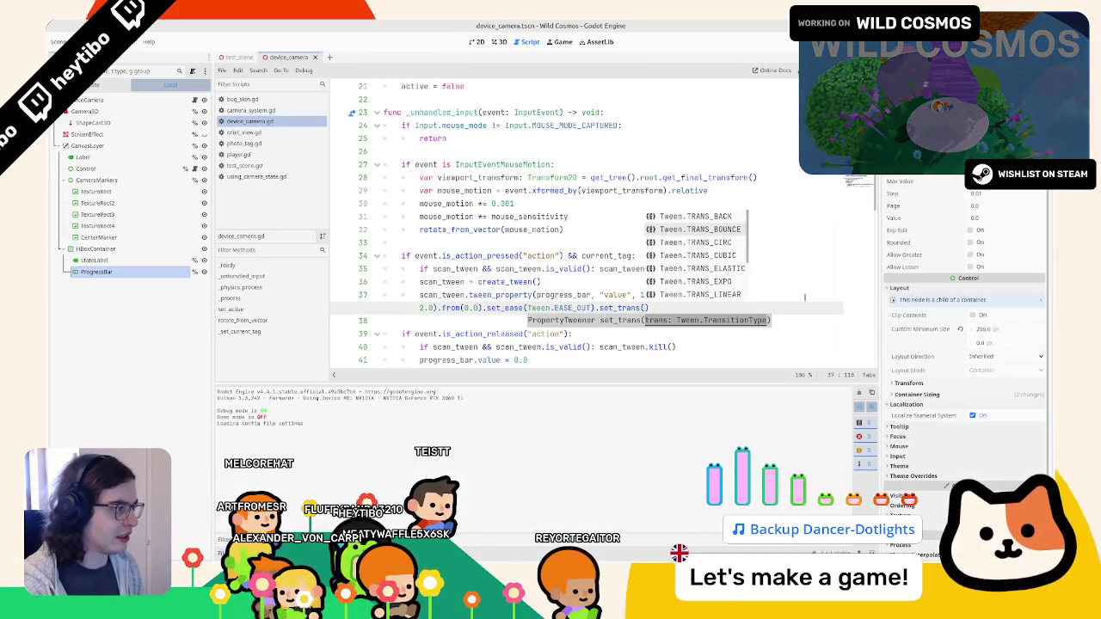
key("Down")
key("Down")
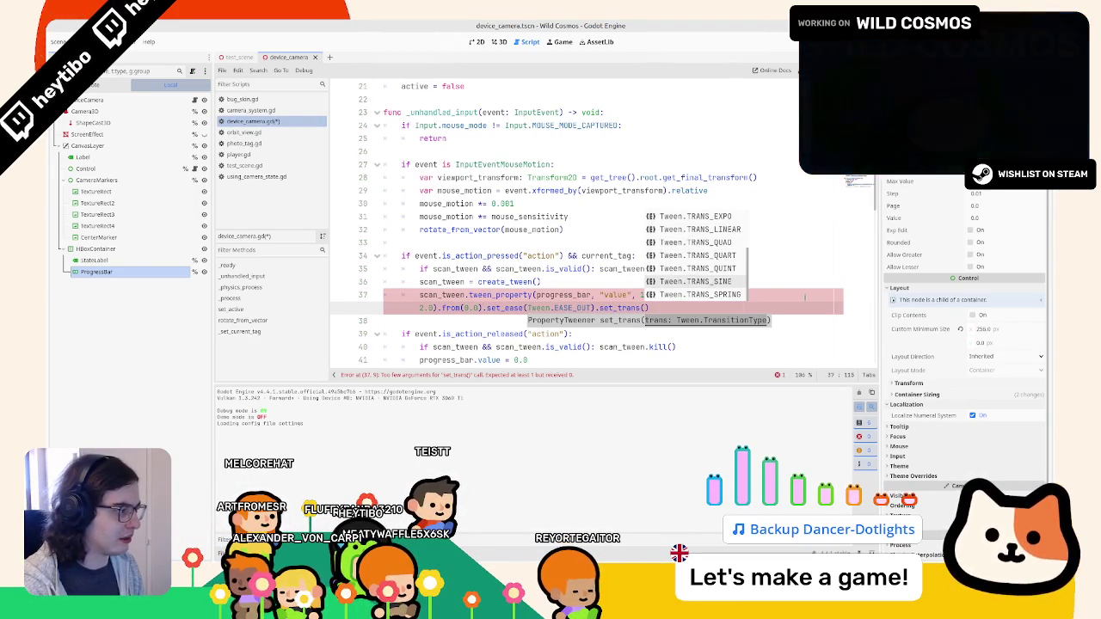
key("Return")
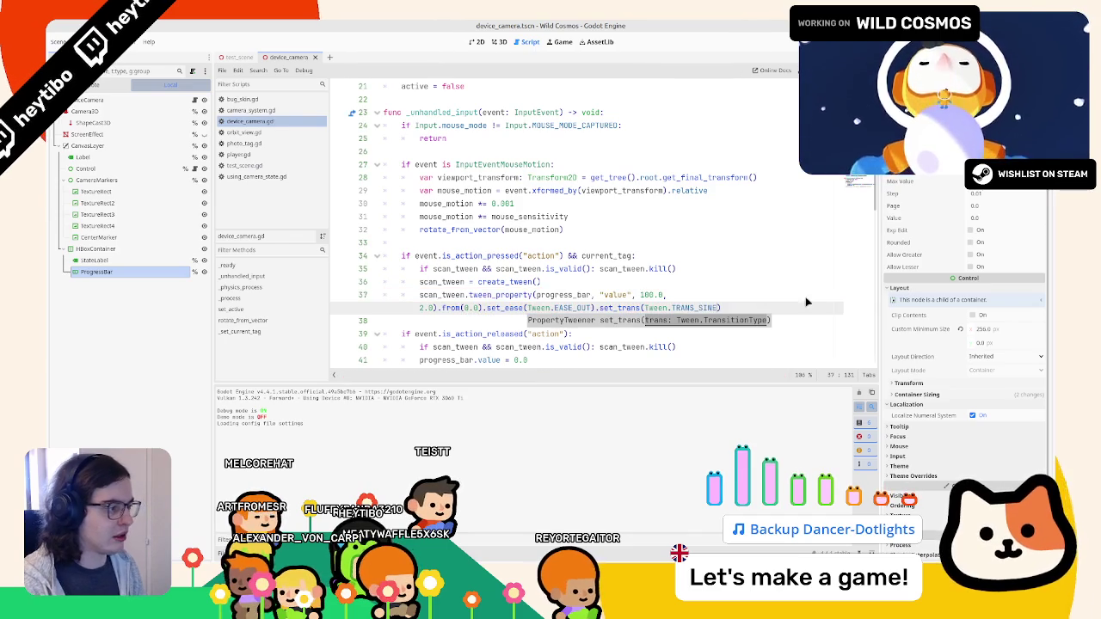
Save, run the game, and switch it into camera scan mode.
key("alt+Tab")
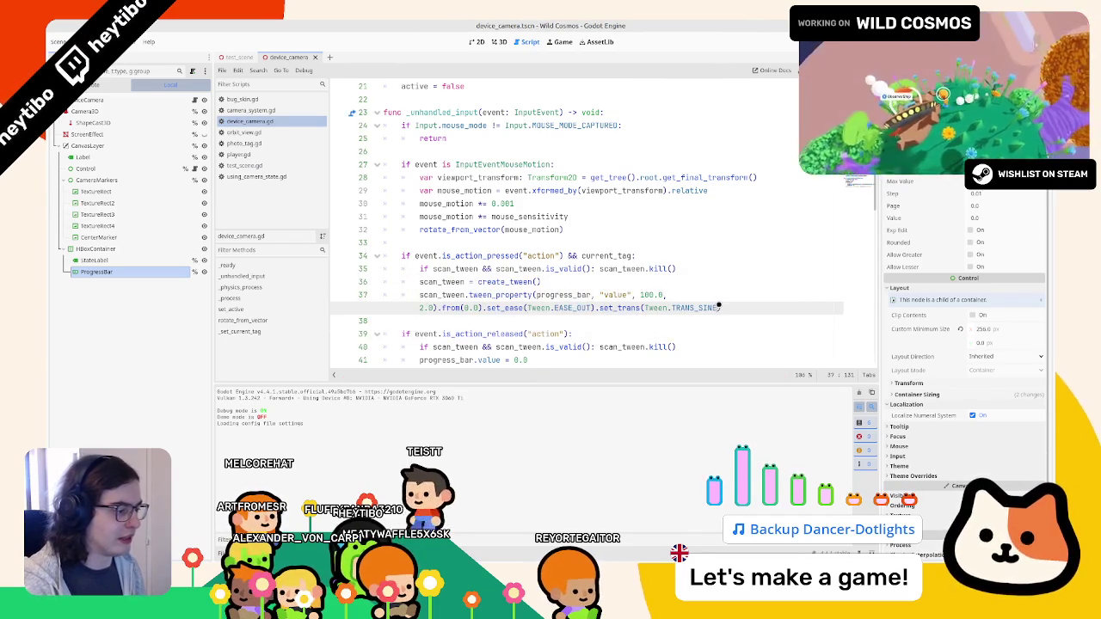
key("F5")
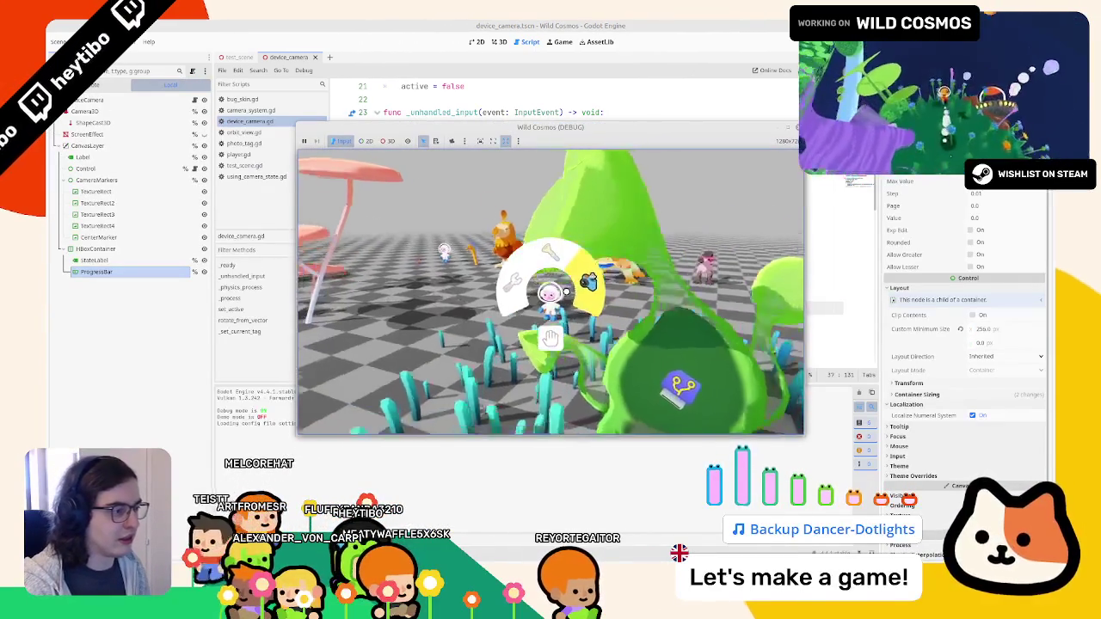
key("c")
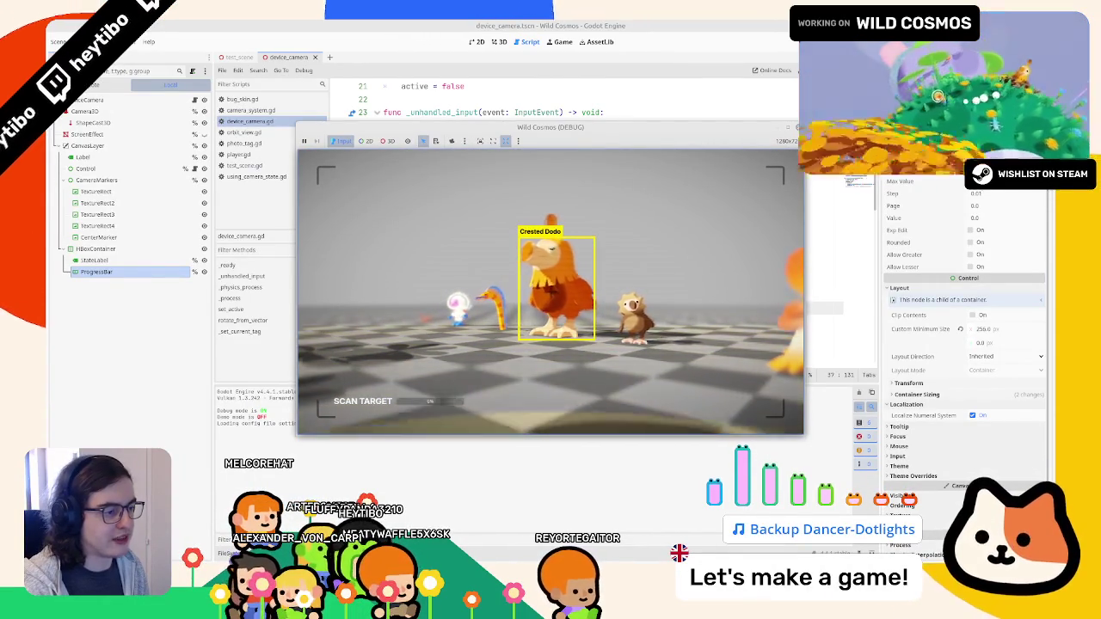
Switch the scan tween transition to TRANS_QUART and test the fill in game.
key("F8")
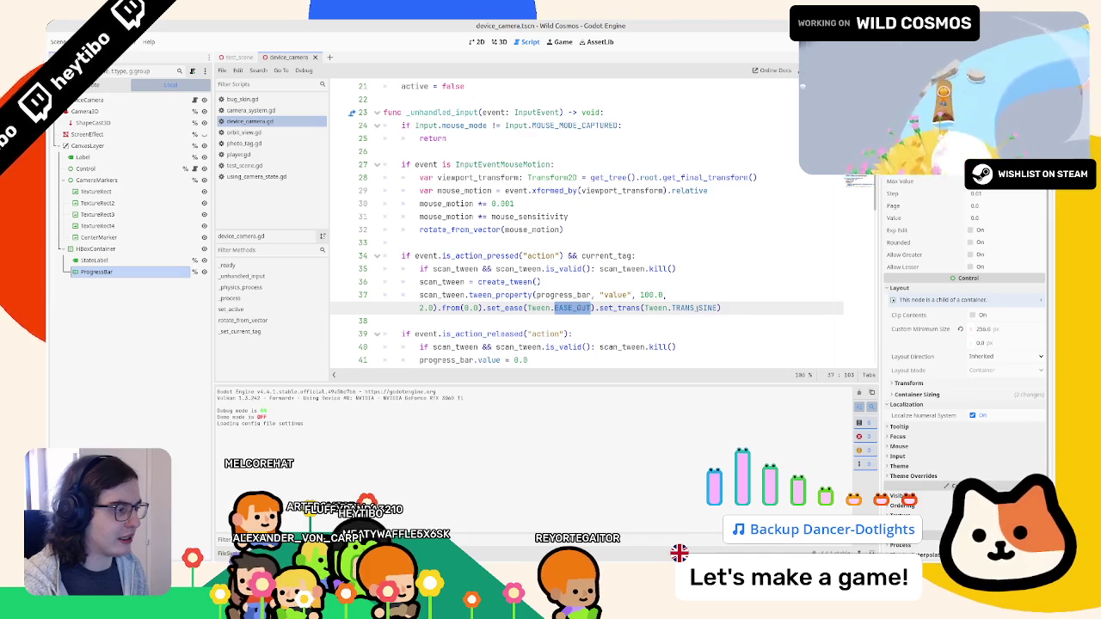
key("Down")
key("Down")
key("Down")
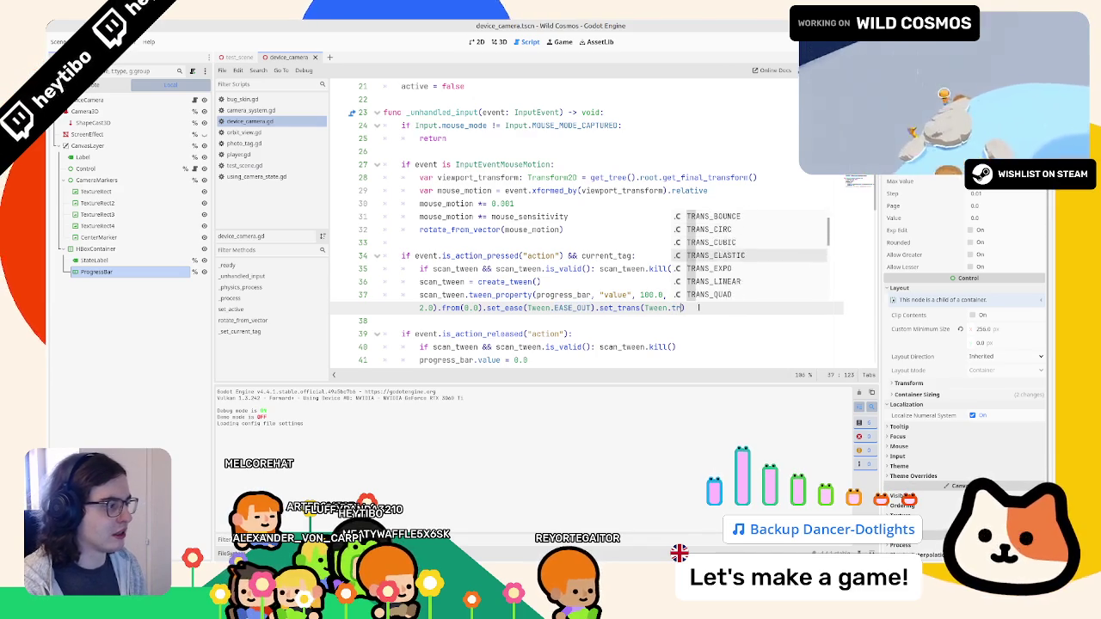
key("Down")
key("Return")
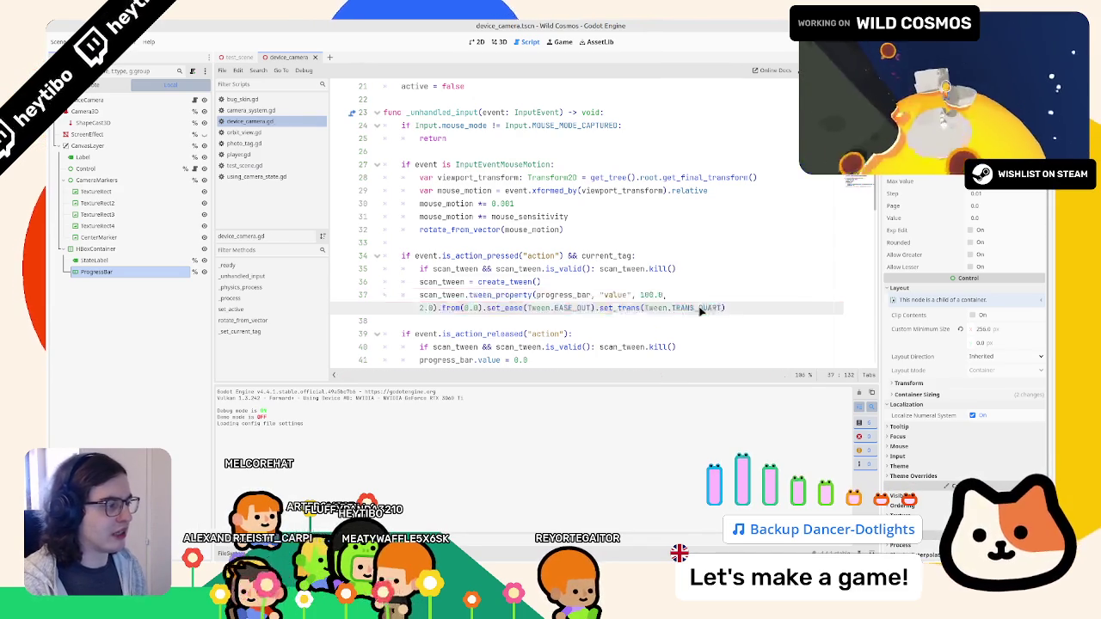
key("F5")
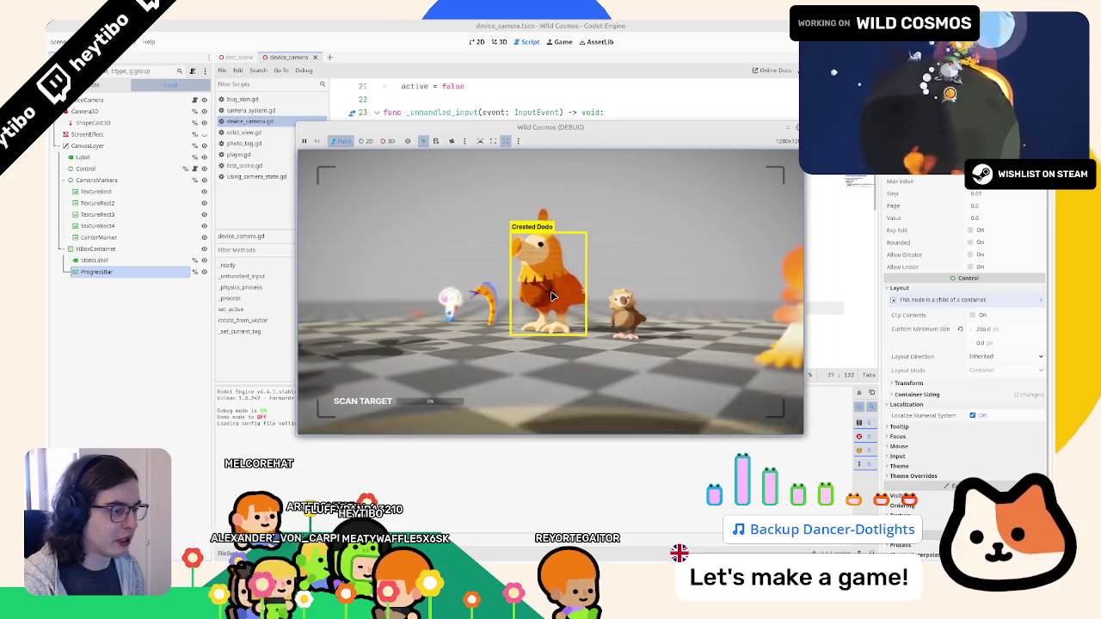
key("F8")
Change the tween easing to EASE_IN and test it in game.
type("ea")
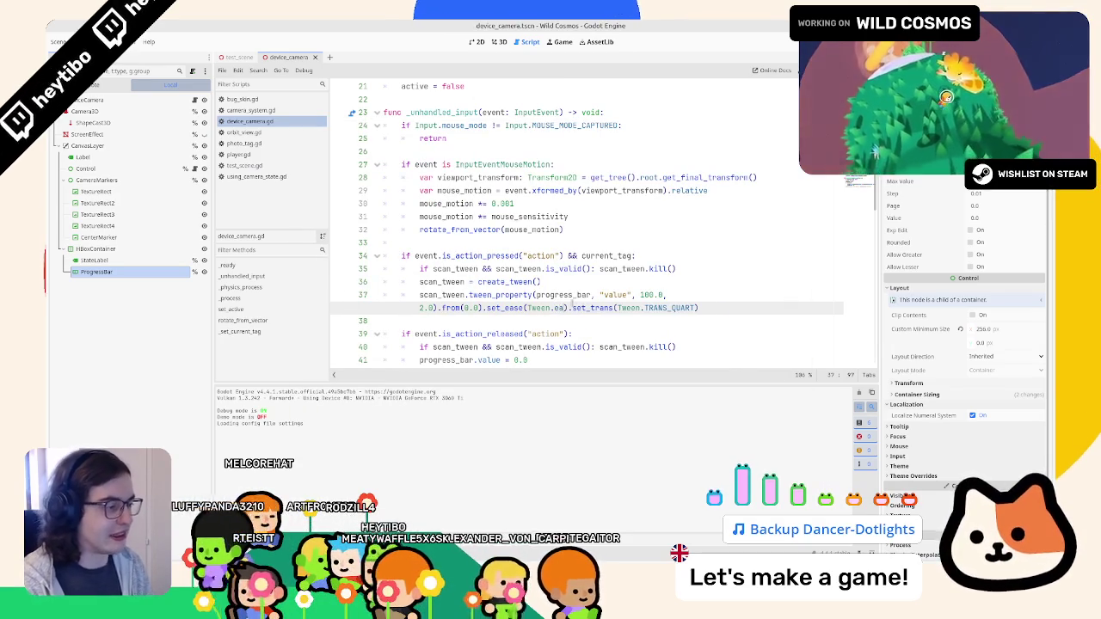
key("F5")
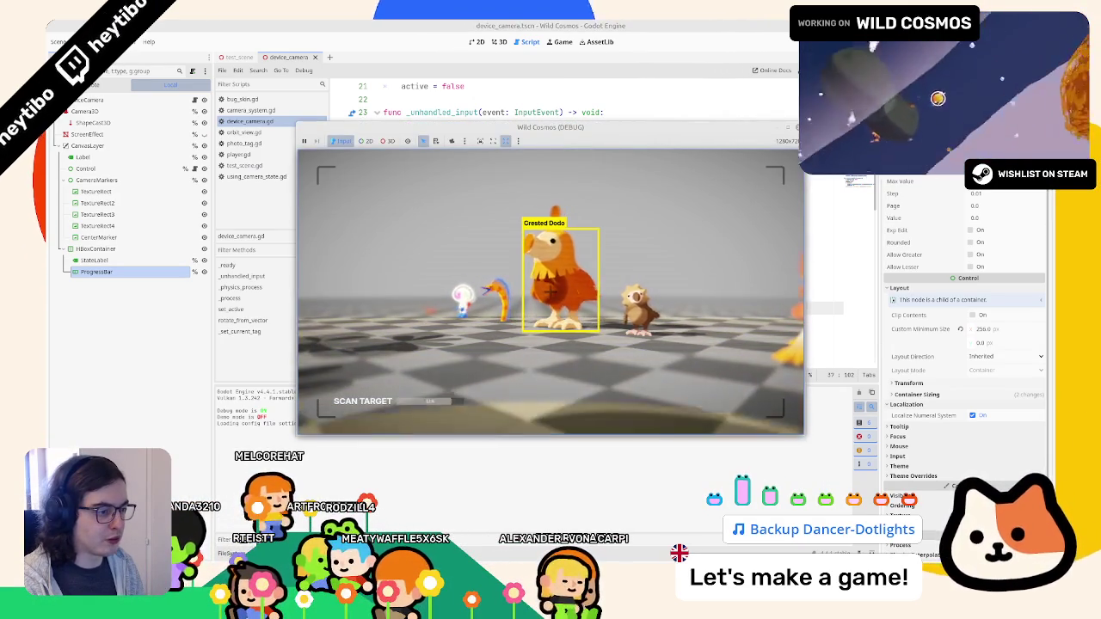
key("F8")
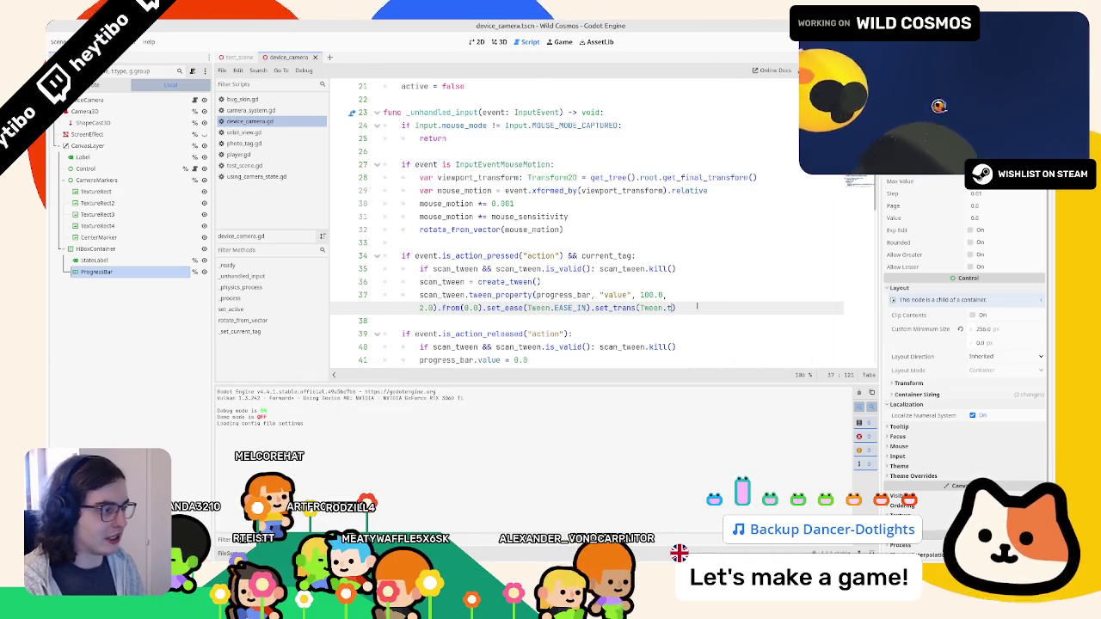
Retype the set_trans argument as Tween.TRANS_QUART and test the scan again.
type("rans_")
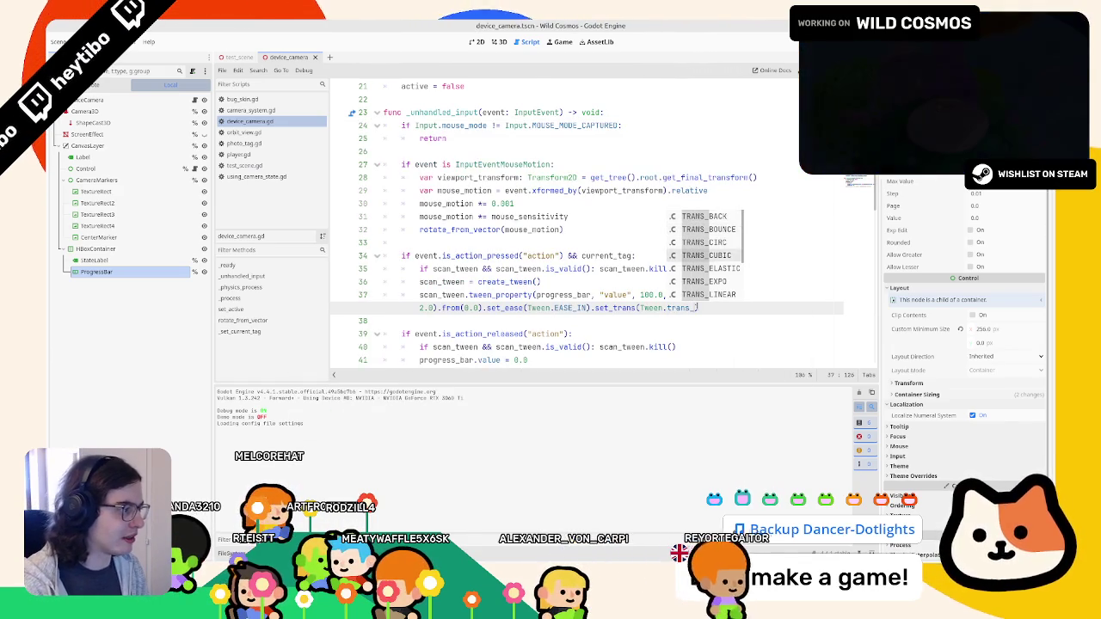
key("F5")
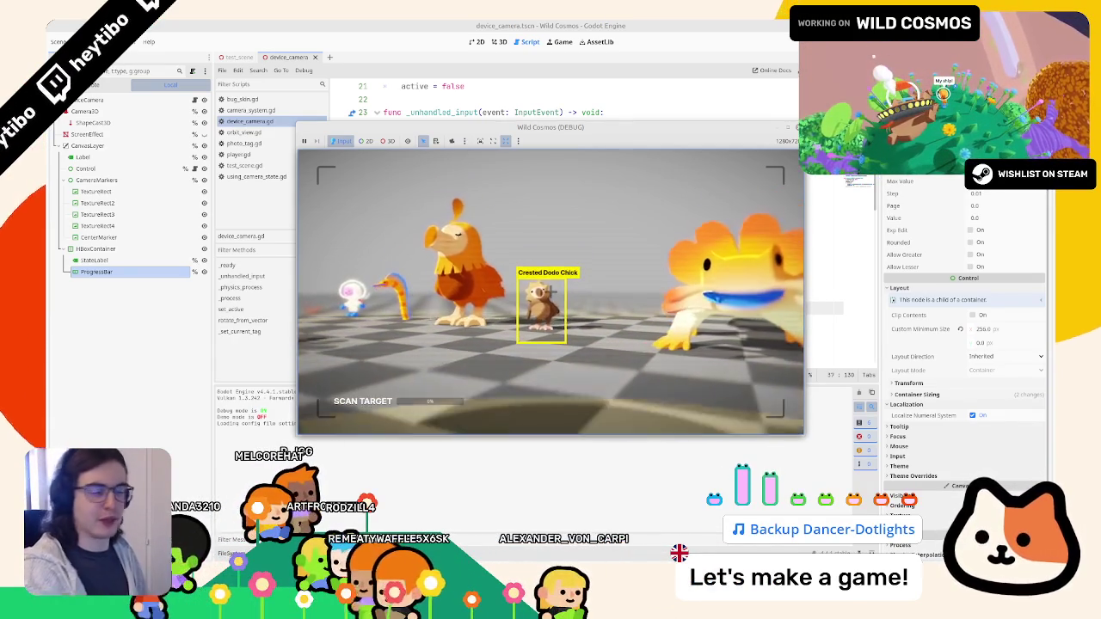
key("F8")
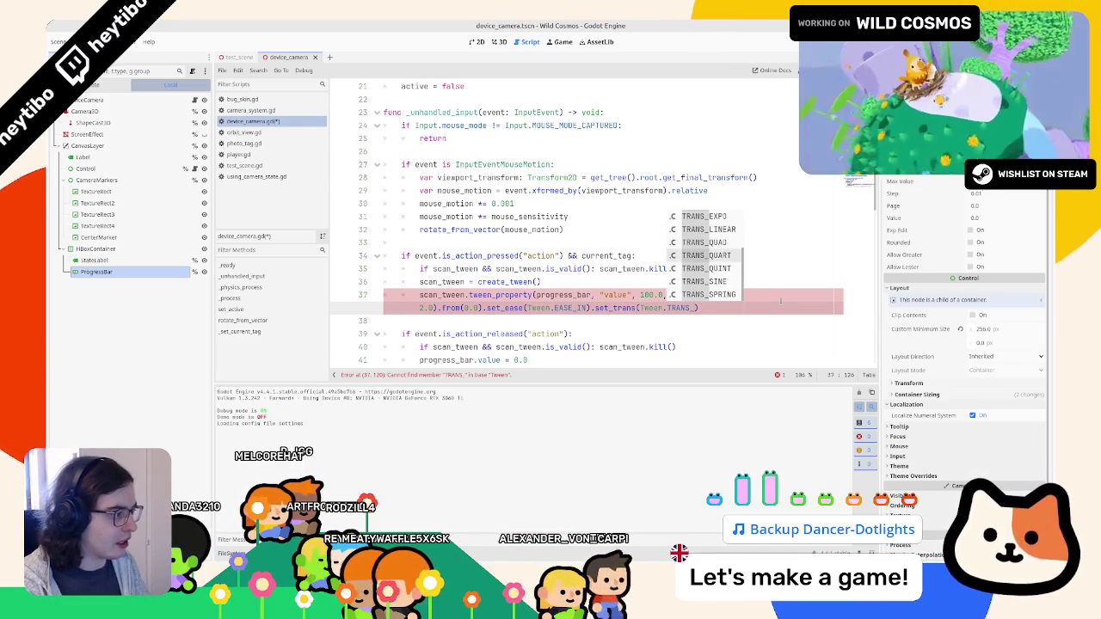
key("Return")
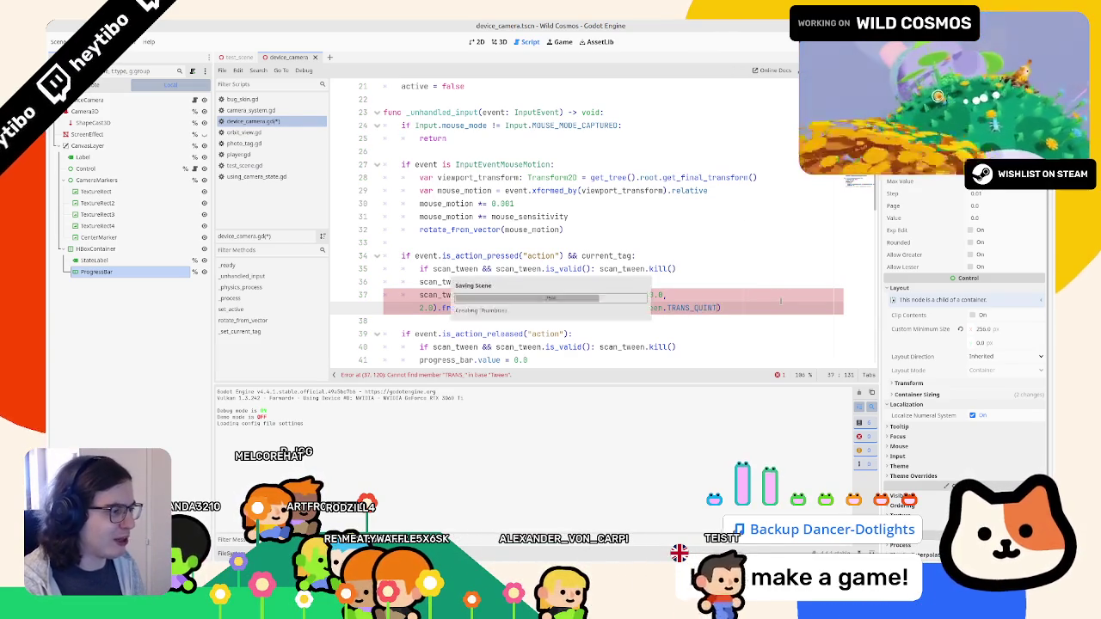
key("F5")
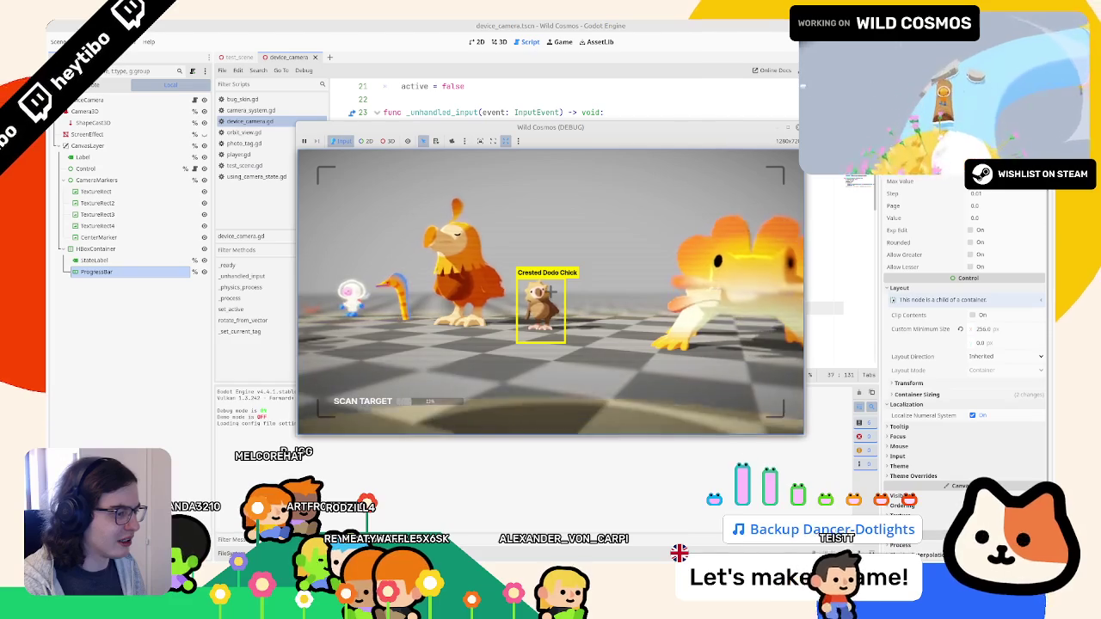
key("F8")
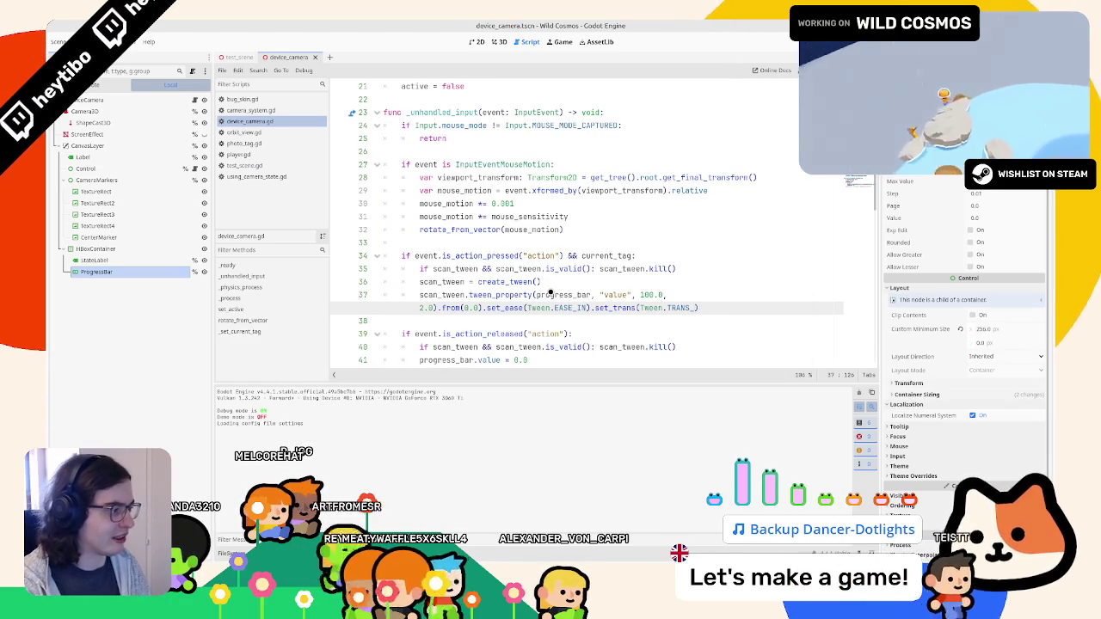
Restore Tween.TRANS_QUART in set_trans, test the bar fill, and begin retyping the transition constant.
type("_qu")
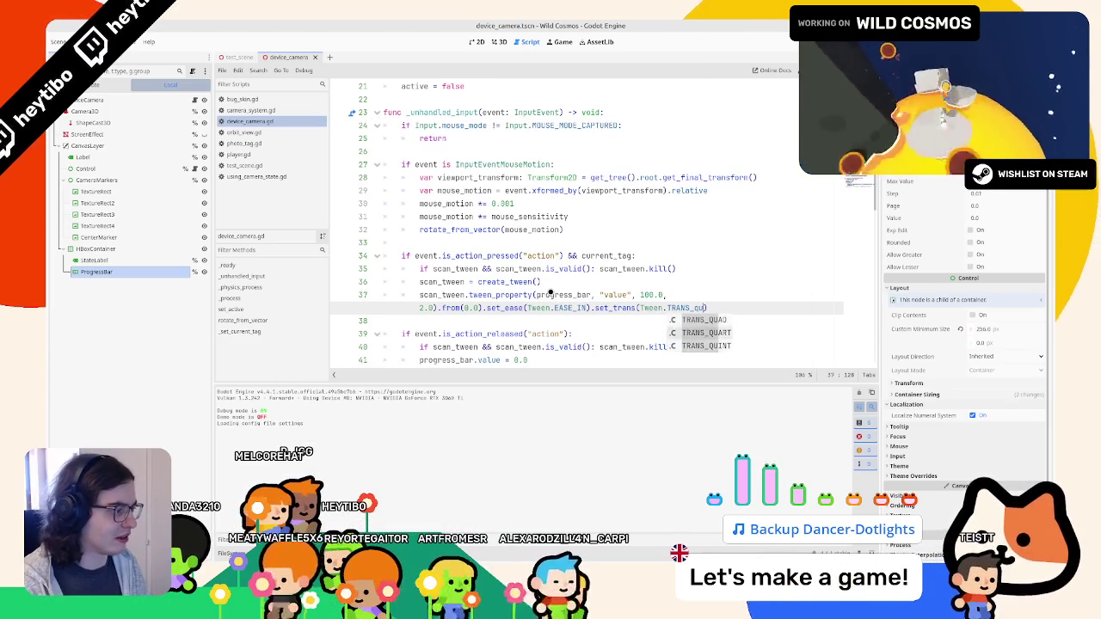
key("Down")
key("Return")
key("F5")
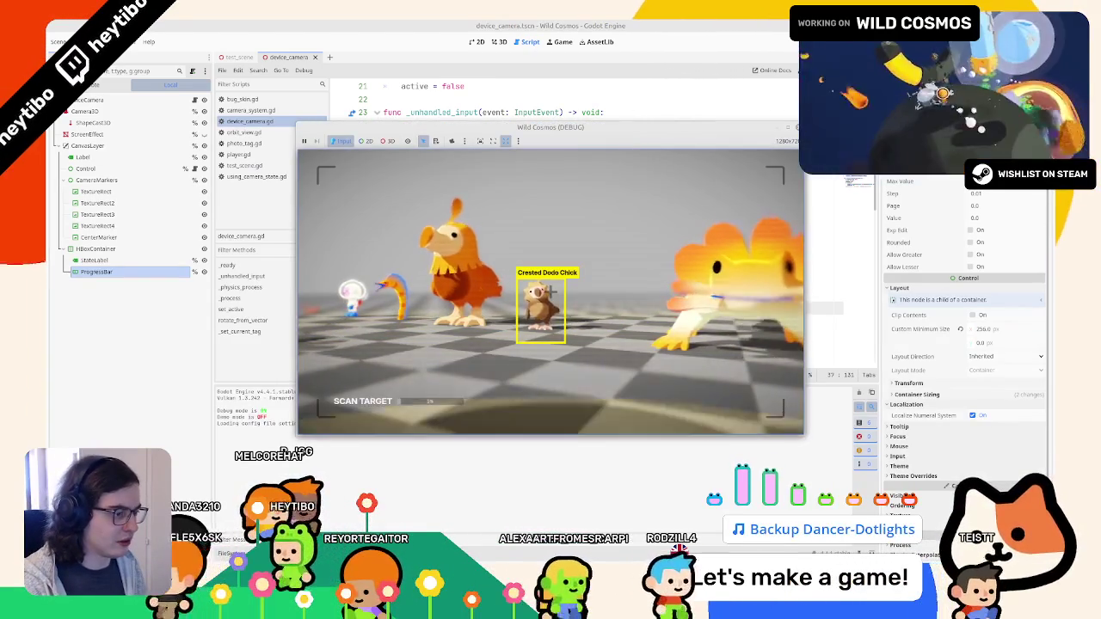
key("F8")
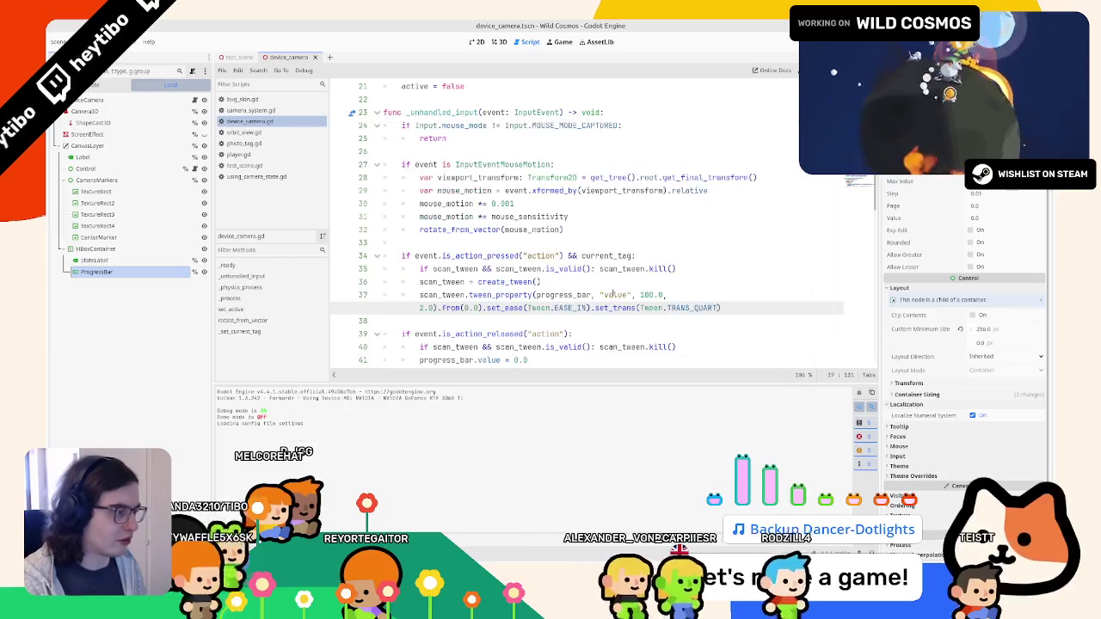
key("ctrl+BackSpace")
type("trans_")
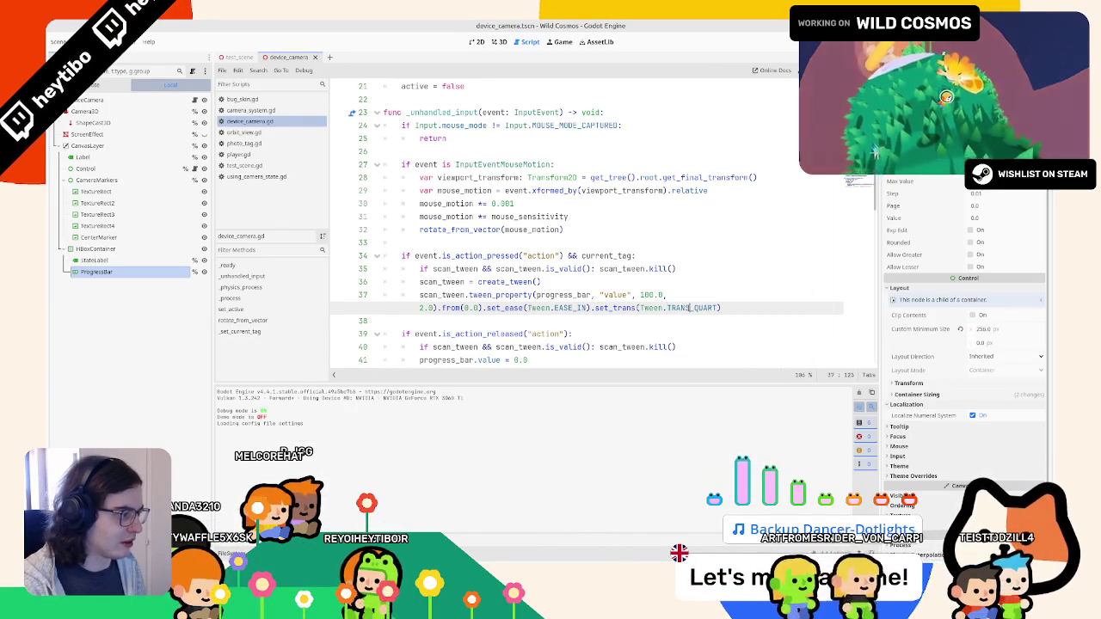
Try TRANS_CIRC from the Tween reference on line 37, test it, then revert to TRANS_QUART.
left_click(688, 308, "ctrl")
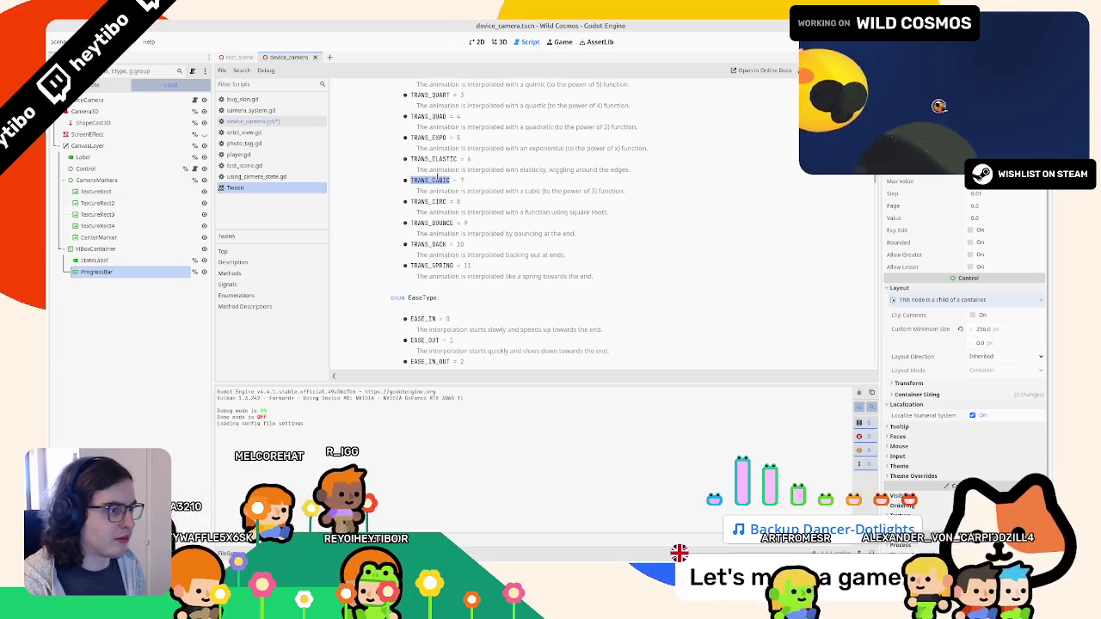
double_click(428, 201)
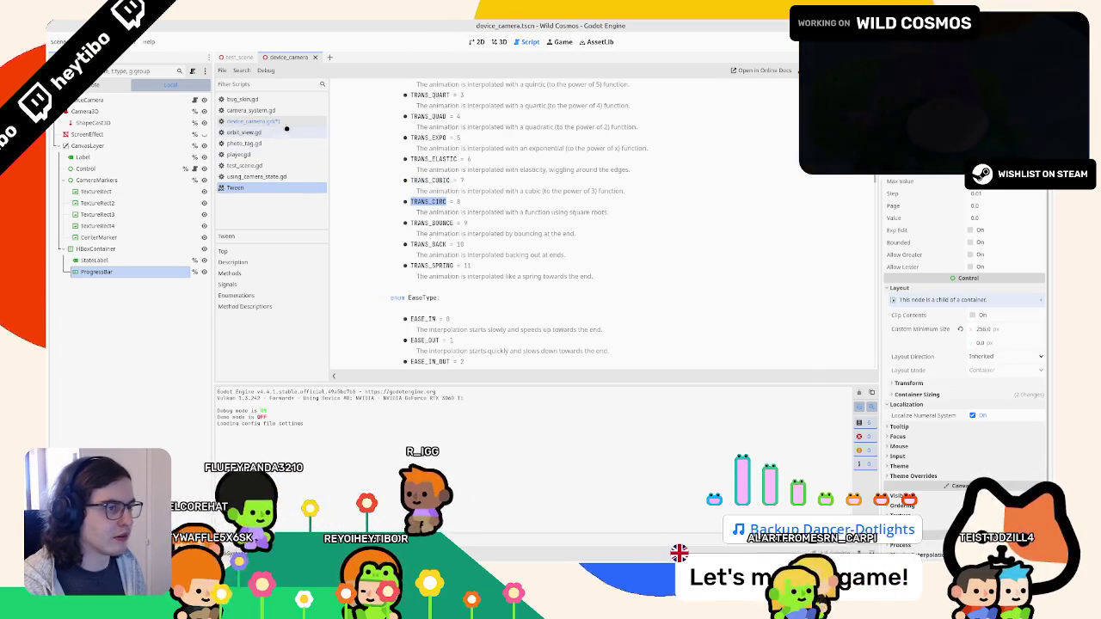
left_click(286, 124)
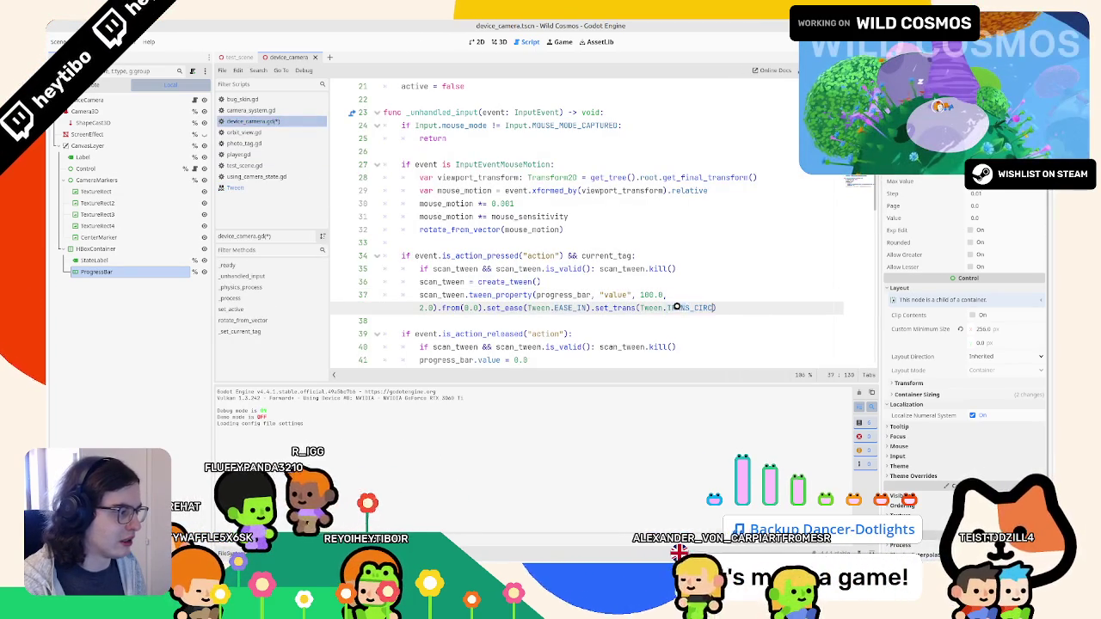
key("F5")
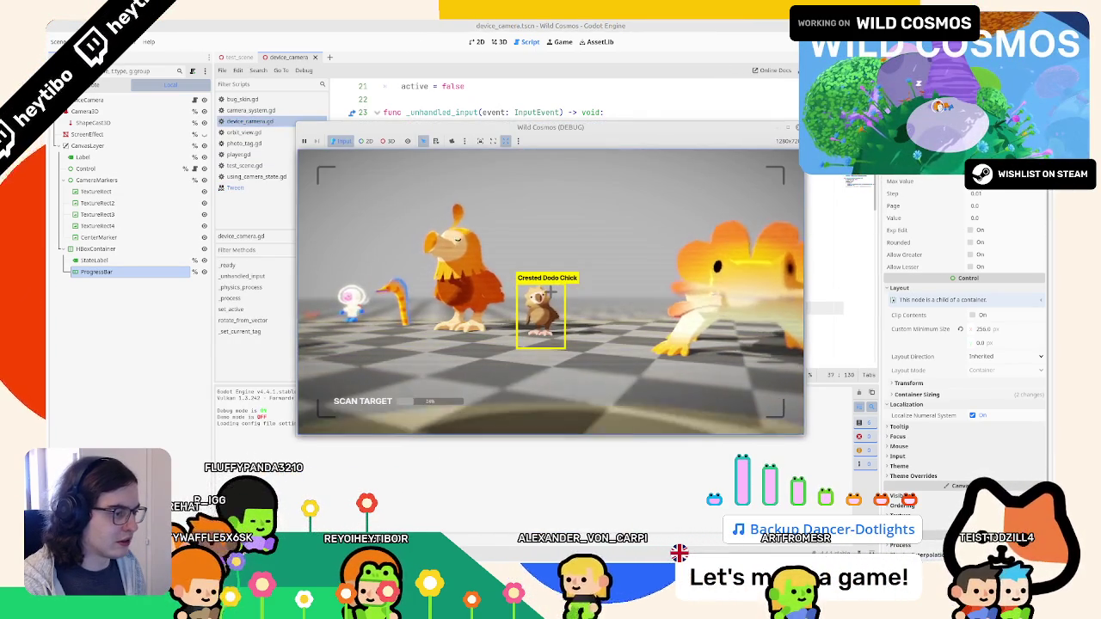
key("F8")
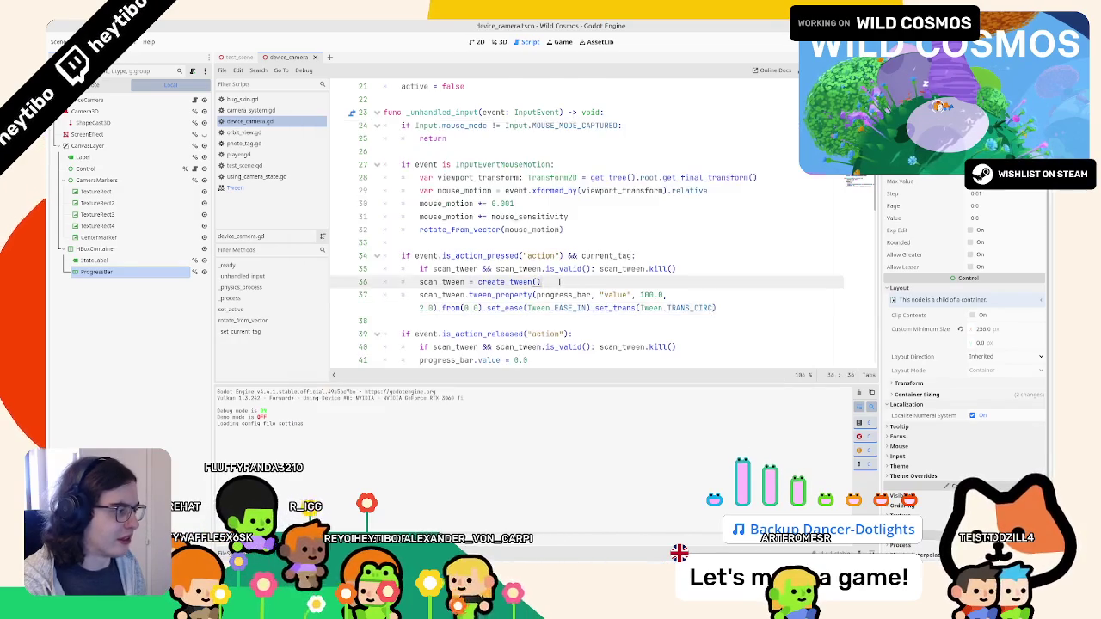
key("ctrl+z")
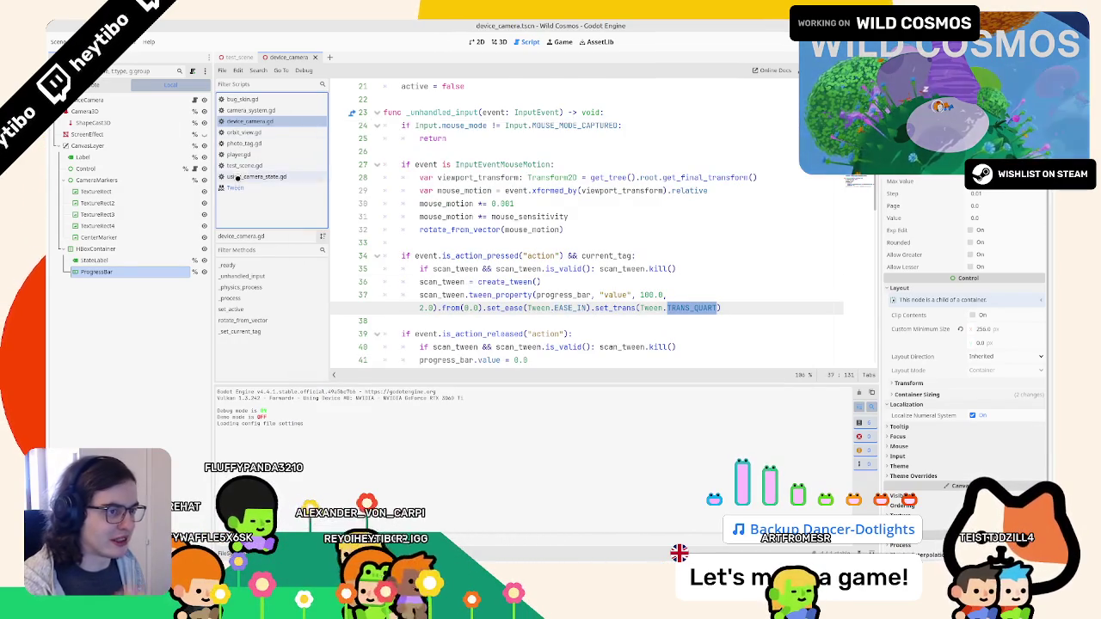
Try TRANS_EXPO from the Tween reference, test it, then settle on TRANS_QUAD.
left_click(234, 187)
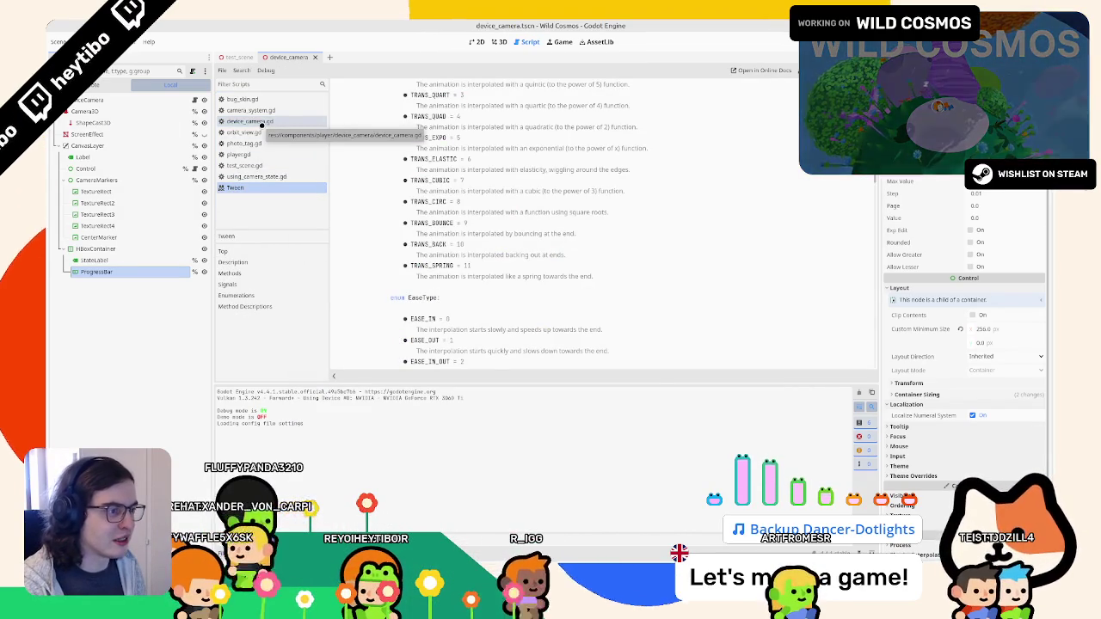
scroll(427, 191, "up", 3)
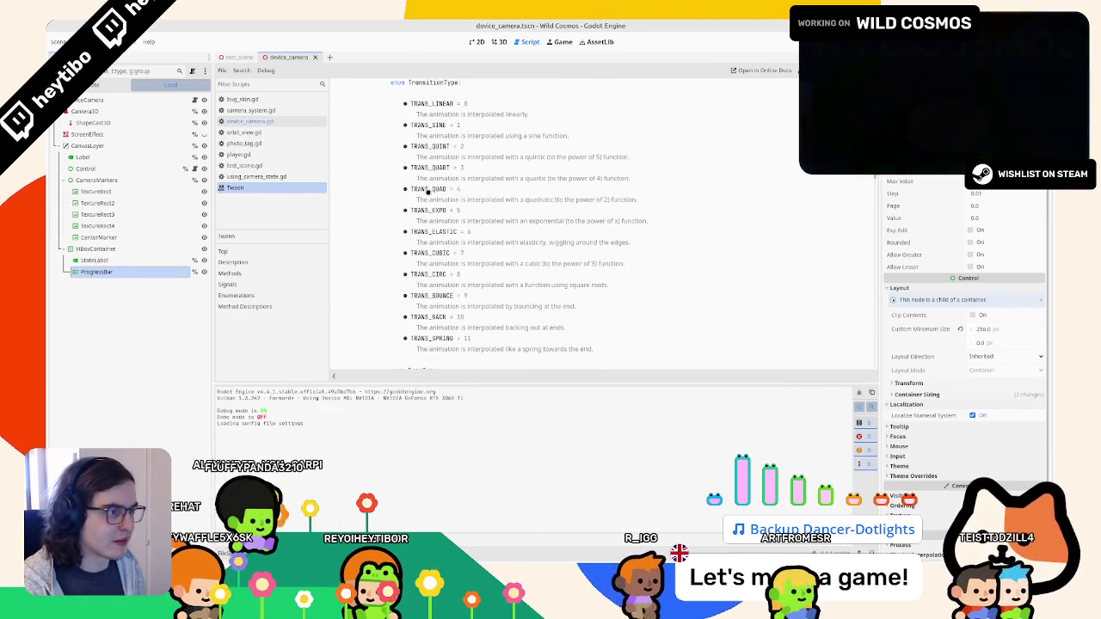
double_click(421, 210)
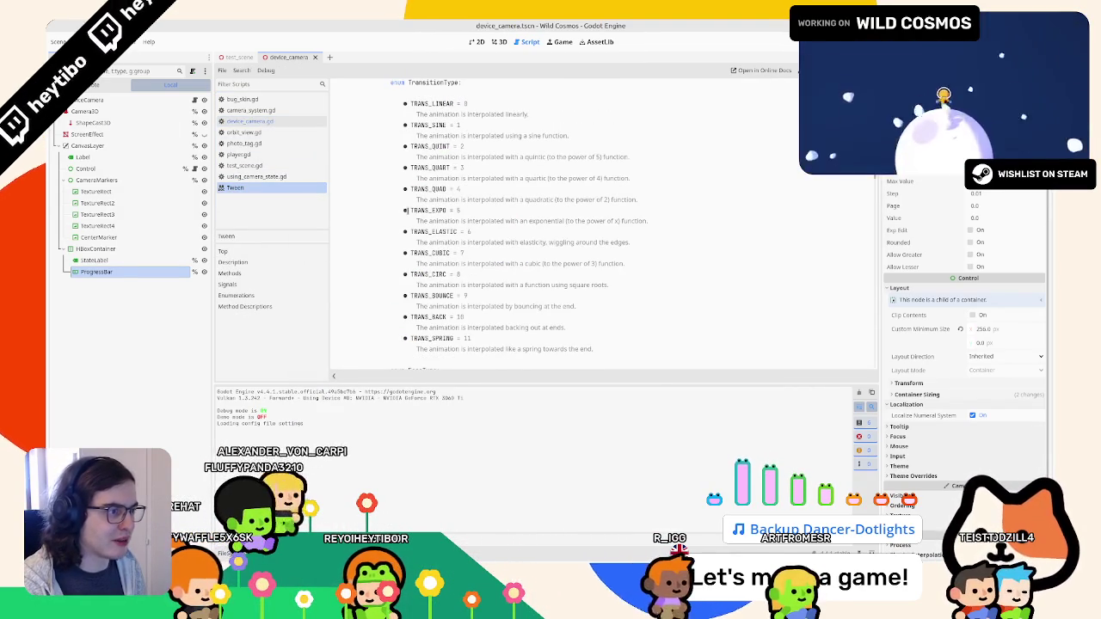
left_click(290, 124)
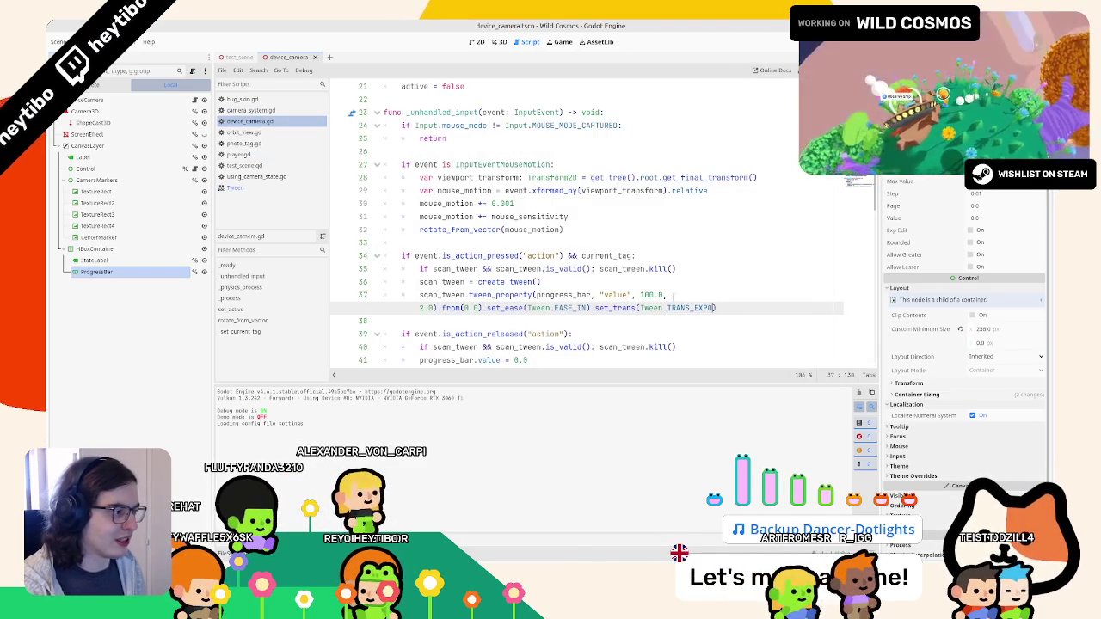
key("F5")
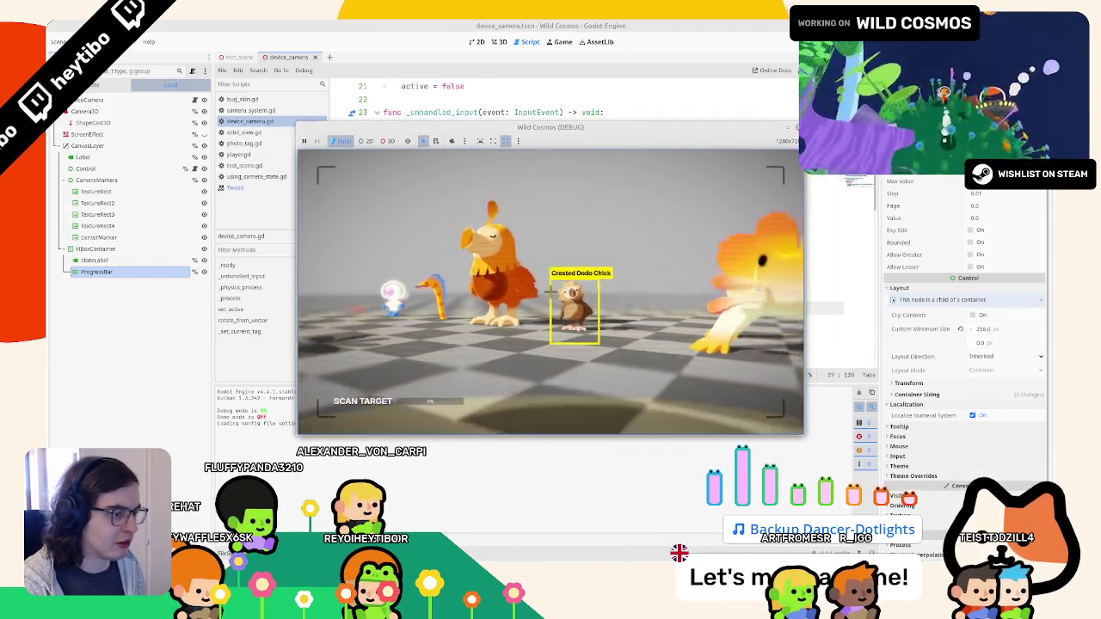
key("F8")
left_click(249, 188)
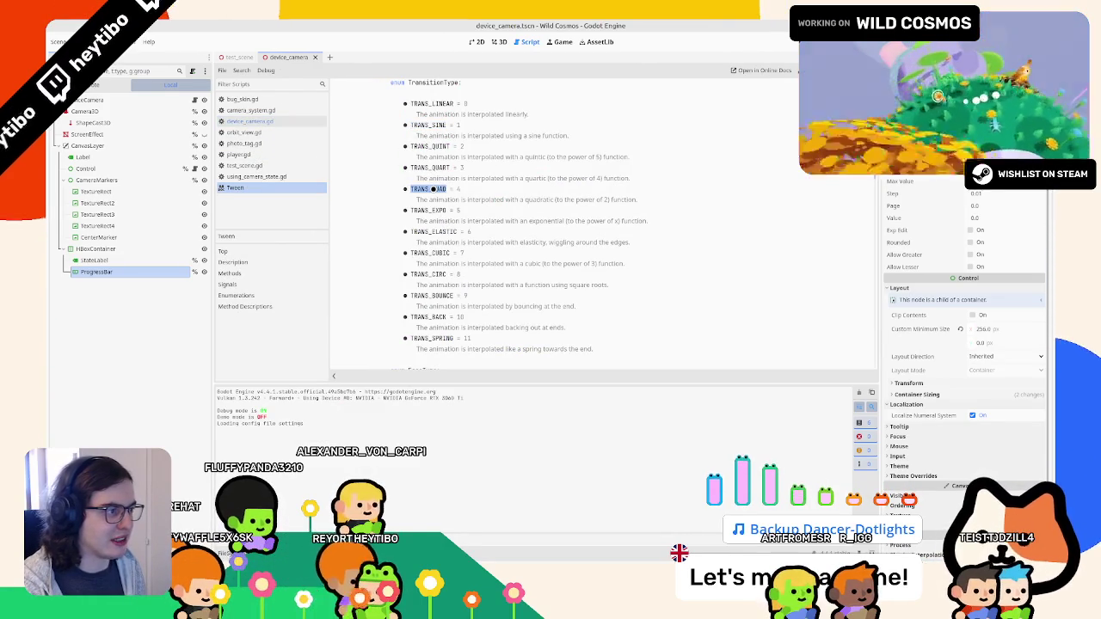
left_click(266, 123)
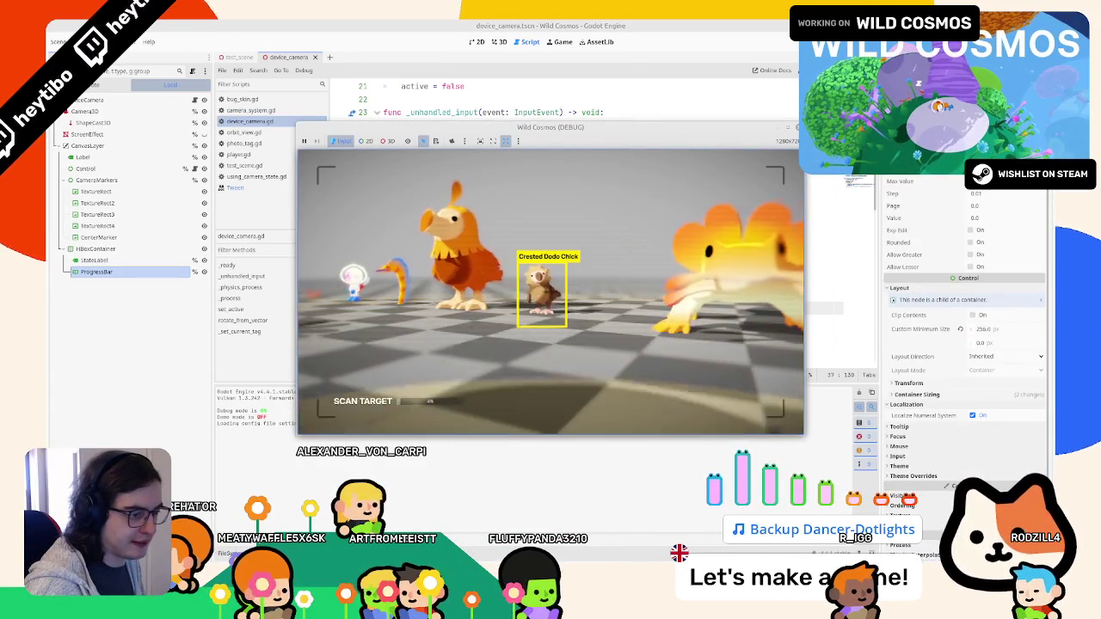
In _set_current_tag, add an 'if scan_tween.is_running() && current_tag == null:' check.
key("F8")
scroll(523, 271, "down", 10)
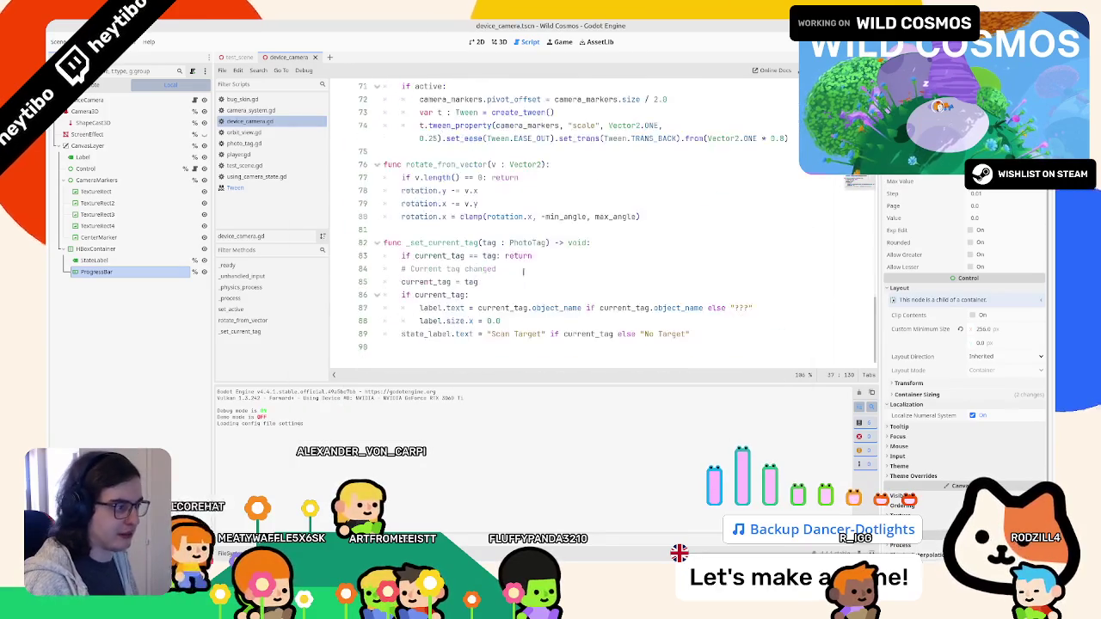
left_click(431, 243)
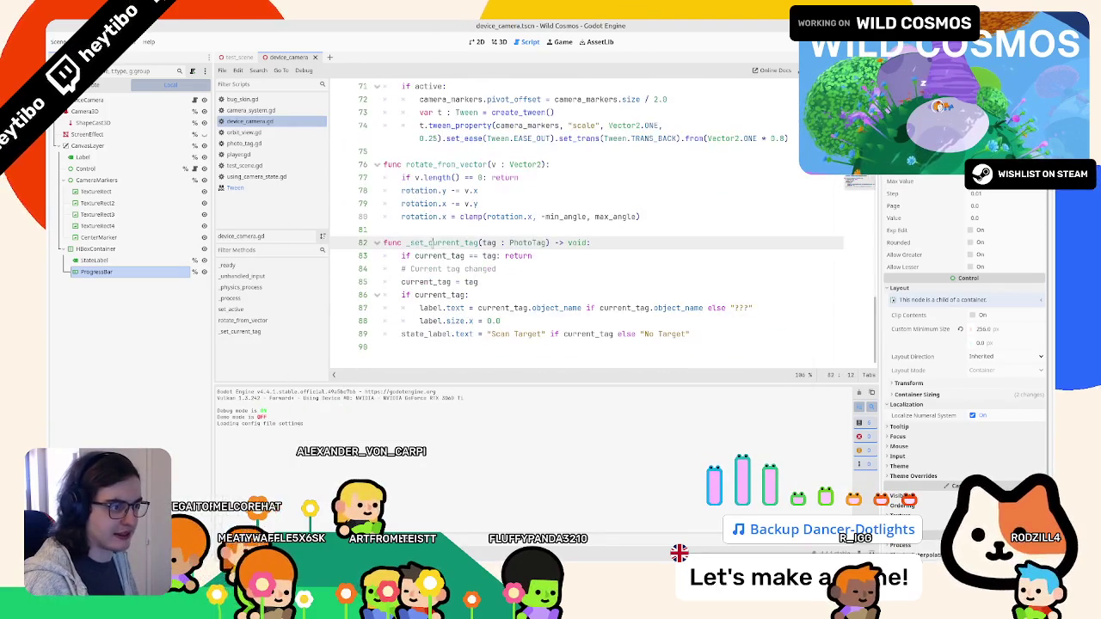
double_click(427, 295)
left_click(456, 351)
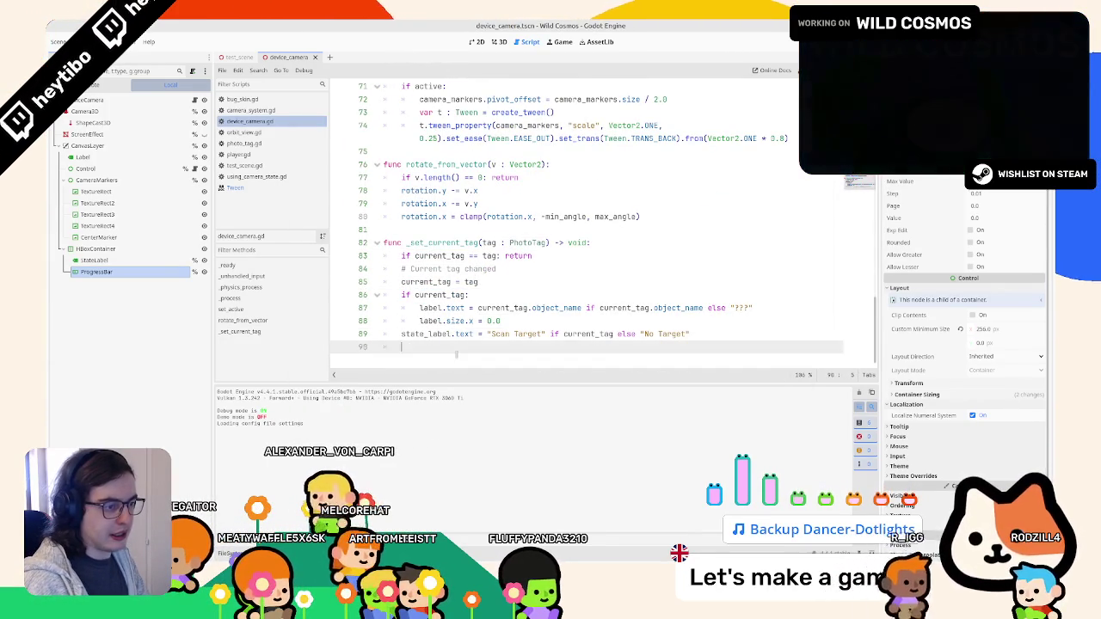
key("Return")
type("if t")
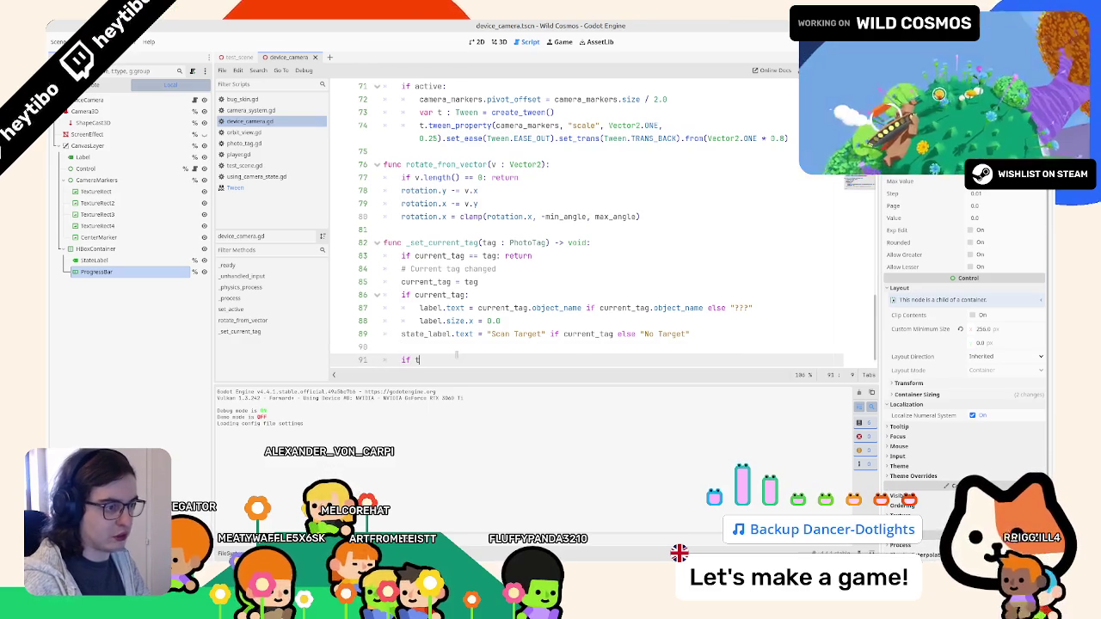
type("ween")
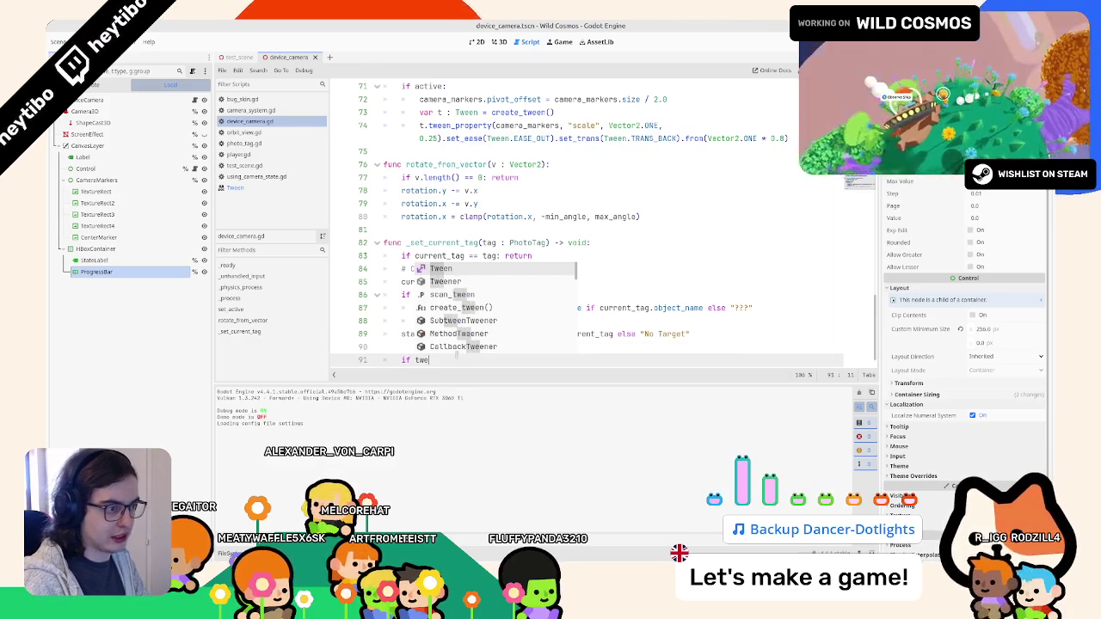
key("Down")
key("Down")
key("Return")
type(".")
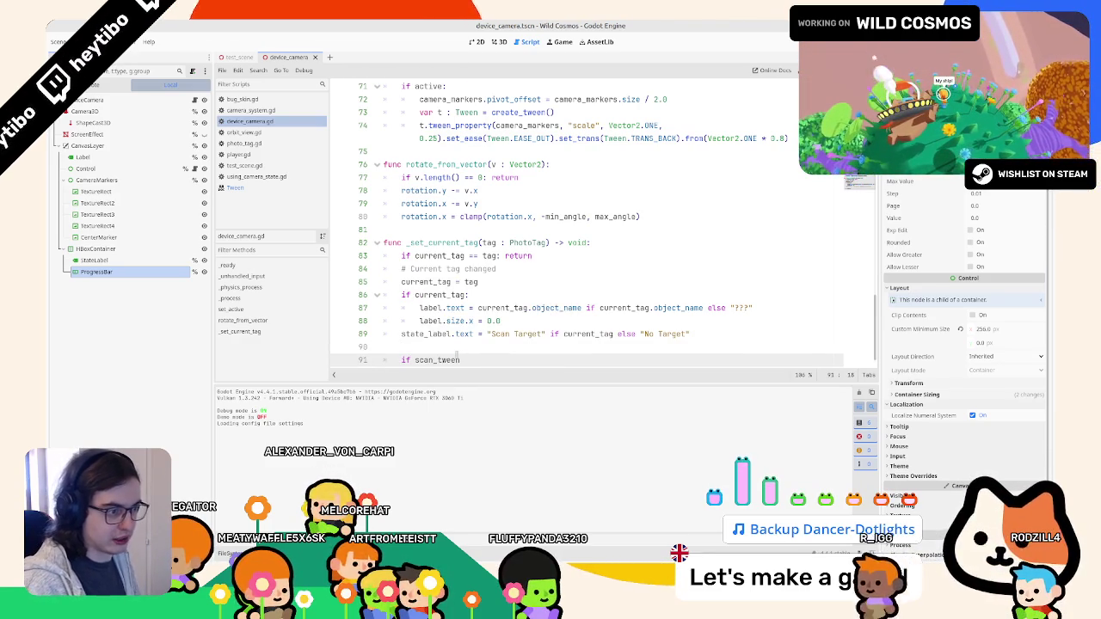
type("is_running() && current_tag")
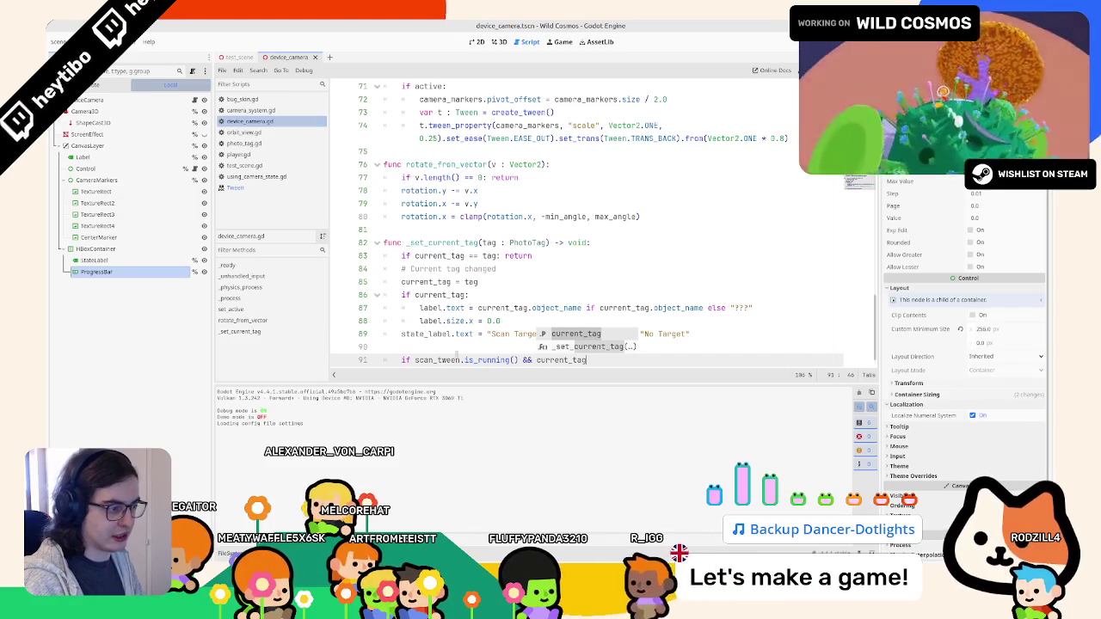
type(" == nu")
key("Return")
type(":")
key("Return")
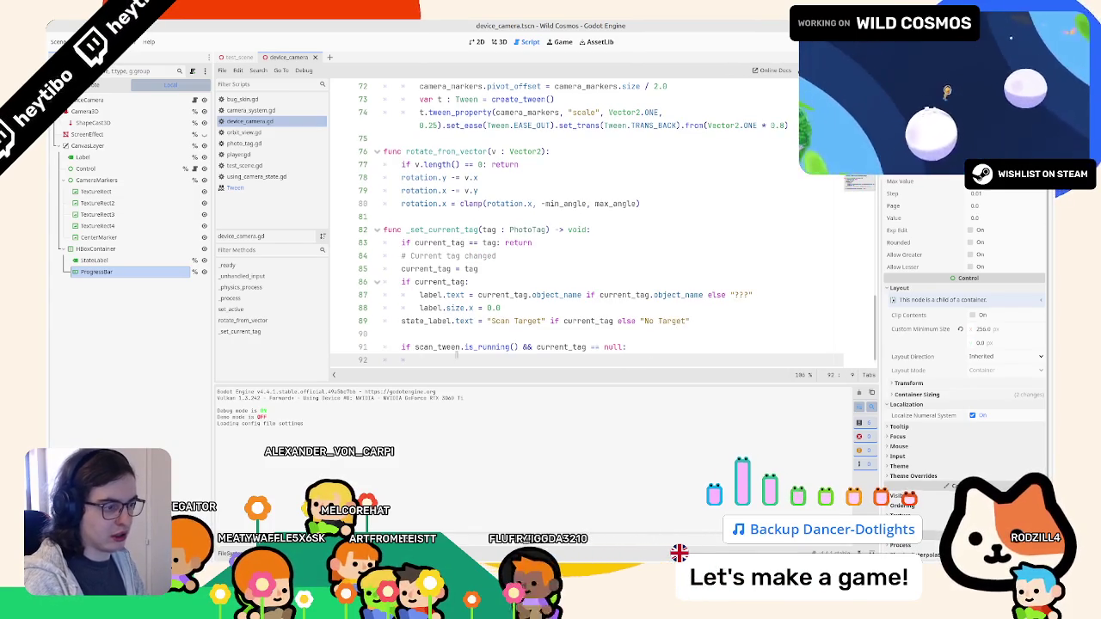
Fill the if block with the scan_tween kill statement copied from the input handler.
key("Up")
key("Down")
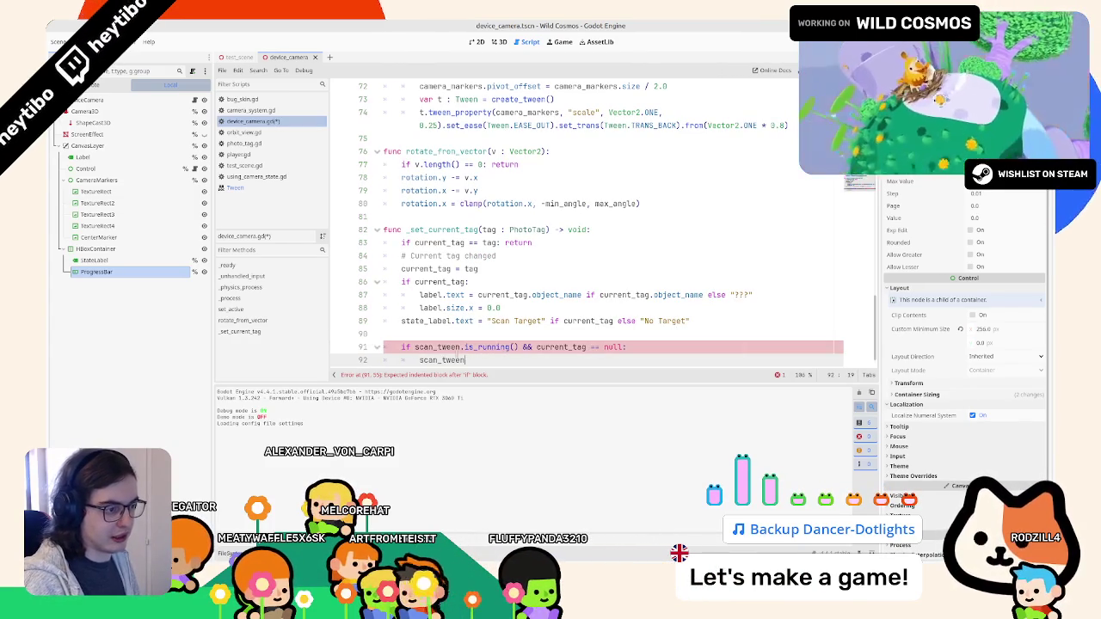
type("scan_tween")
scroll(486, 352, "up", 13)
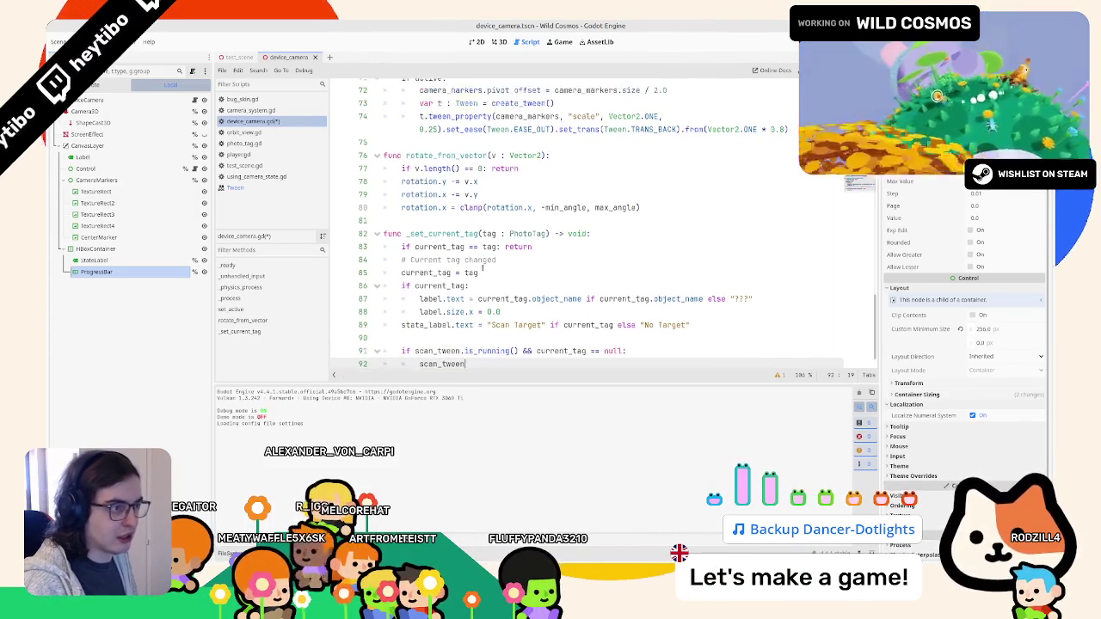
scroll(461, 267, "up", 1)
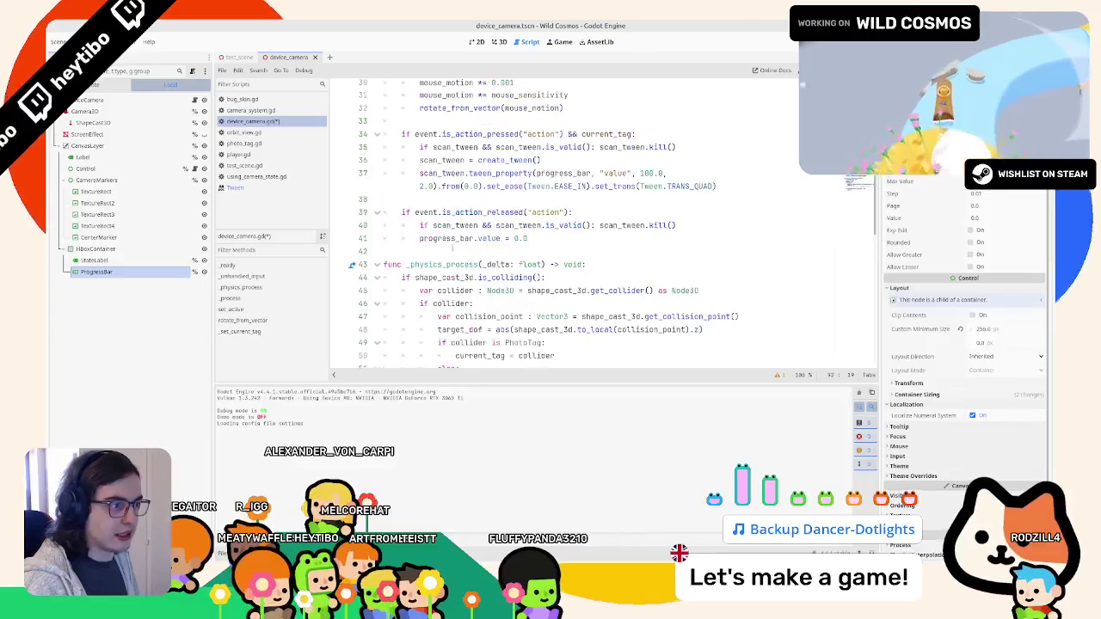
left_click_drag(419, 226, 801, 231)
key("ctrl+c")
scroll(563, 249, "down", 14)
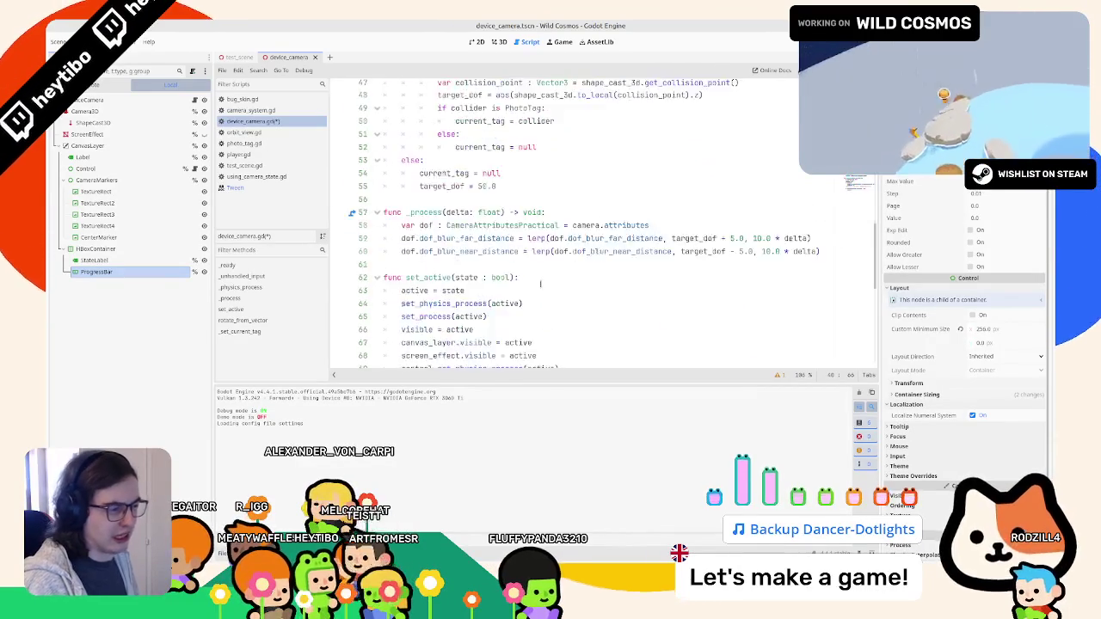
double_click(442, 347)
key("ctrl+v")
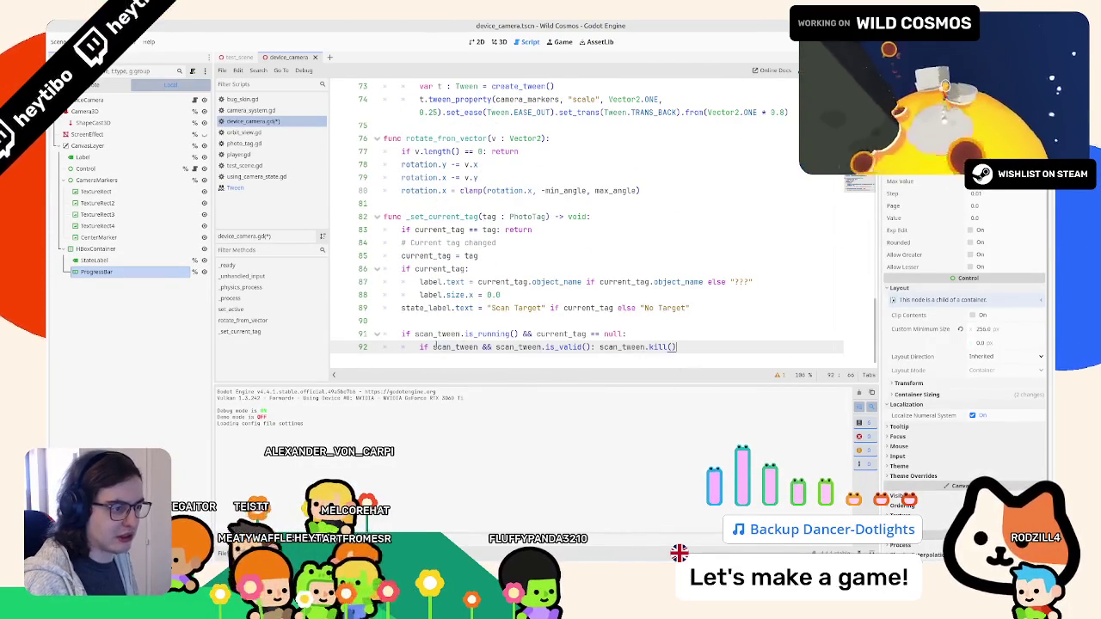
scroll(496, 232, "up", 16)
scroll(495, 230, "up", 6)
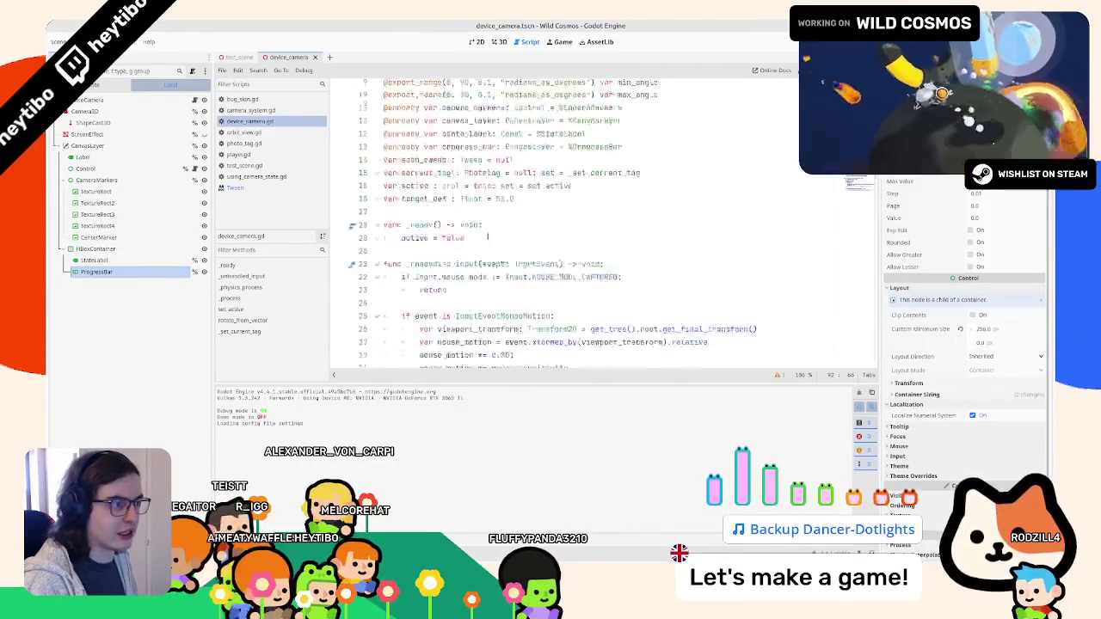
scroll(486, 258, "down", 6)
Create a stop_scan function containing the copied kill and progress reset lines.
left_click(489, 331)
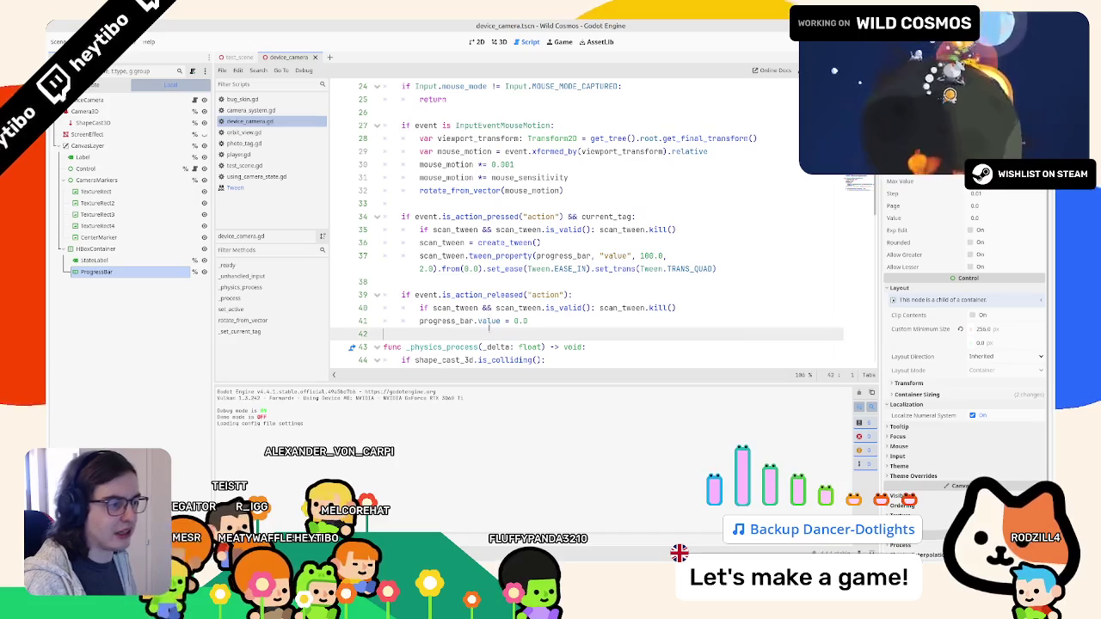
key("Return")
key("Return")
key("Up")
scroll(485, 325, "down", 3)
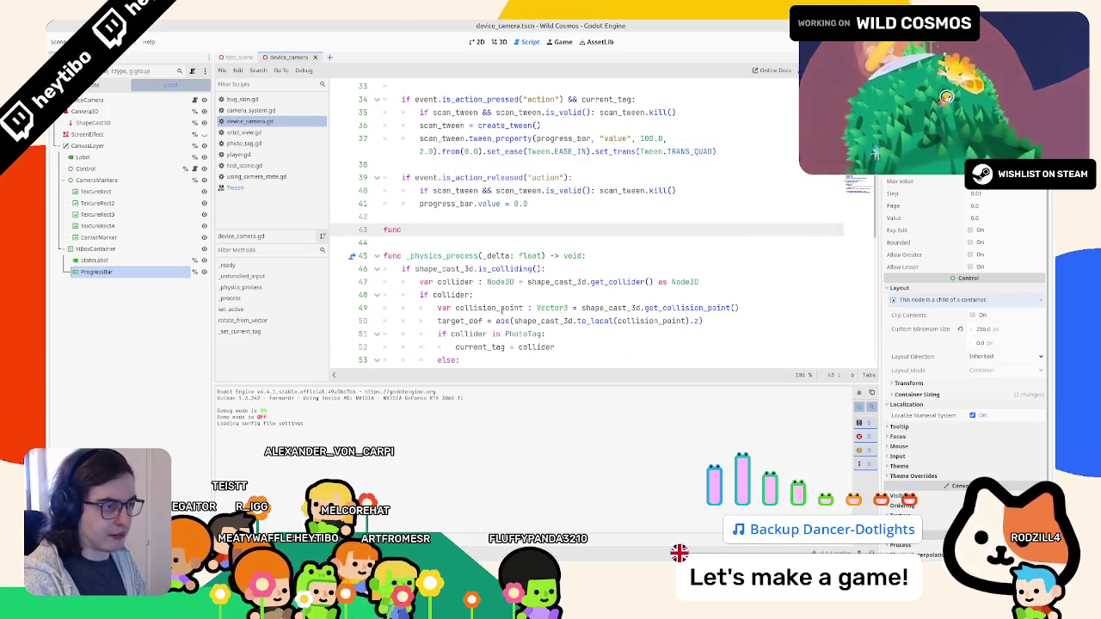
type(":")
key("Return")
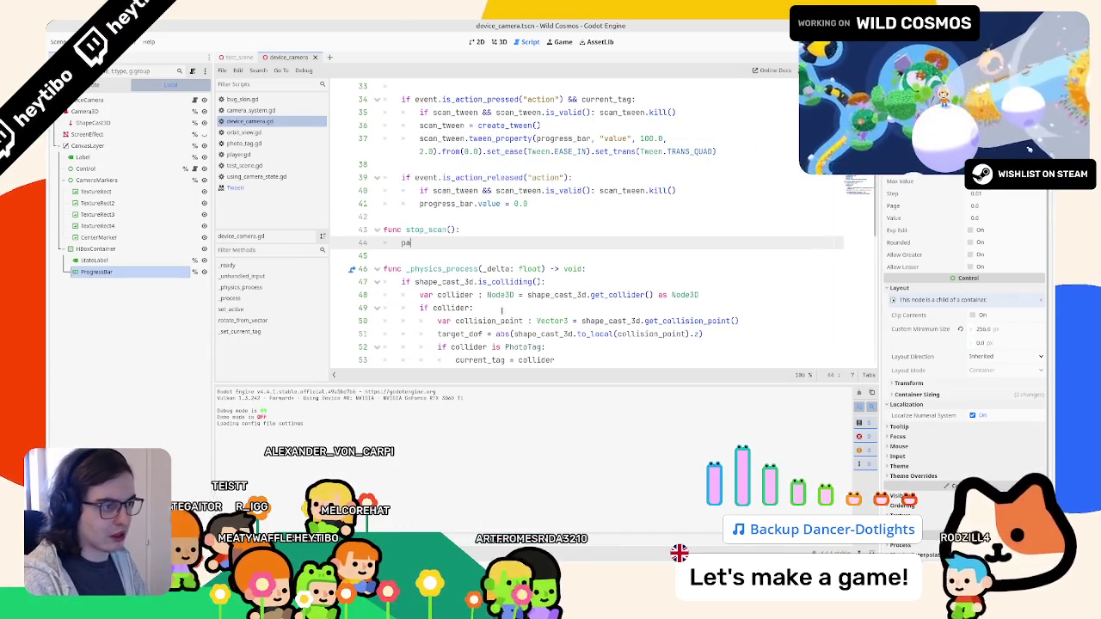
type("pass")
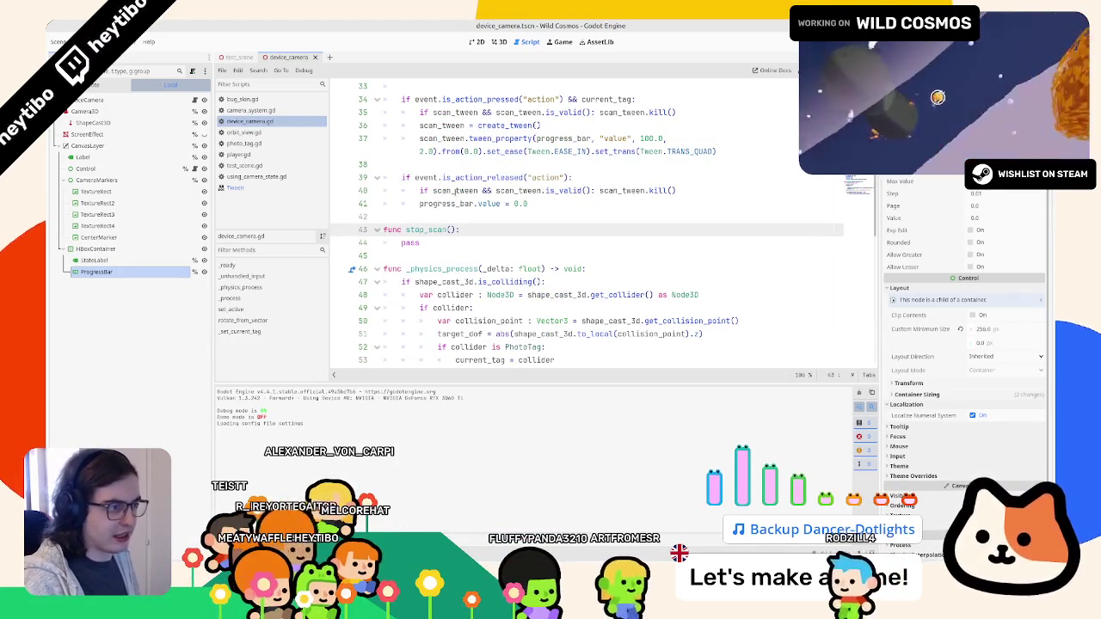
left_click_drag(404, 191, 387, 217)
key("ctrl+c")
triple_click(445, 243)
key("ctrl+v")
left_click_drag(444, 243, 528, 255)
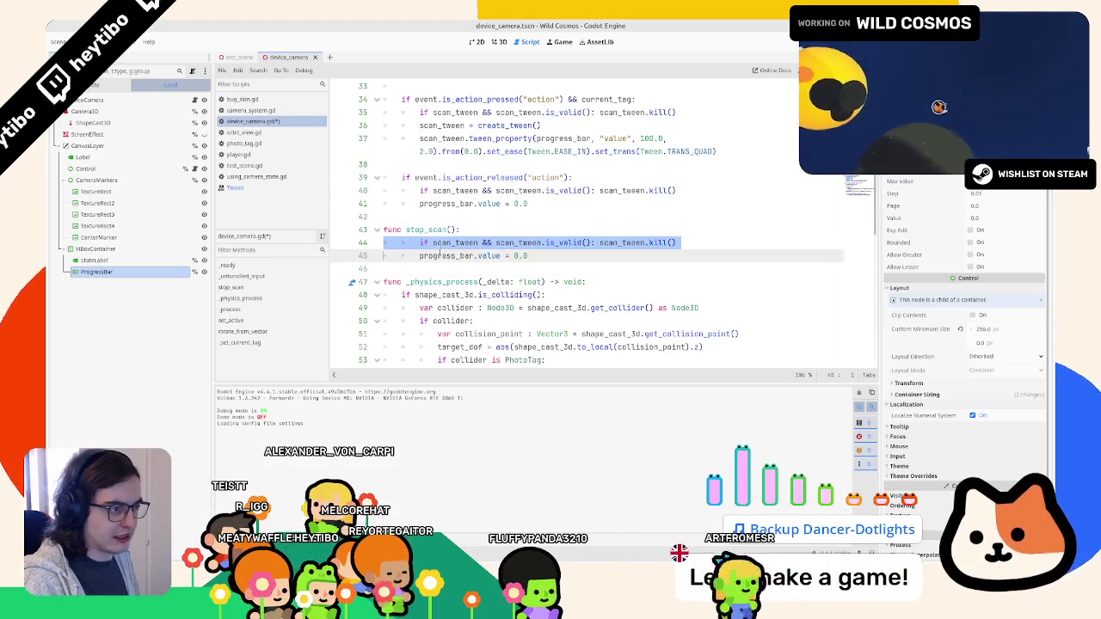
key("shift+Tab")
Replace the old cancel lines under the action release with a stop_scan() call.
double_click(426, 230)
mouse_move(527, 204)
left_mouse_down()
mouse_move(365, 177)
mouse_move(604, 208)
left_mouse_up()
left_click(419, 190)
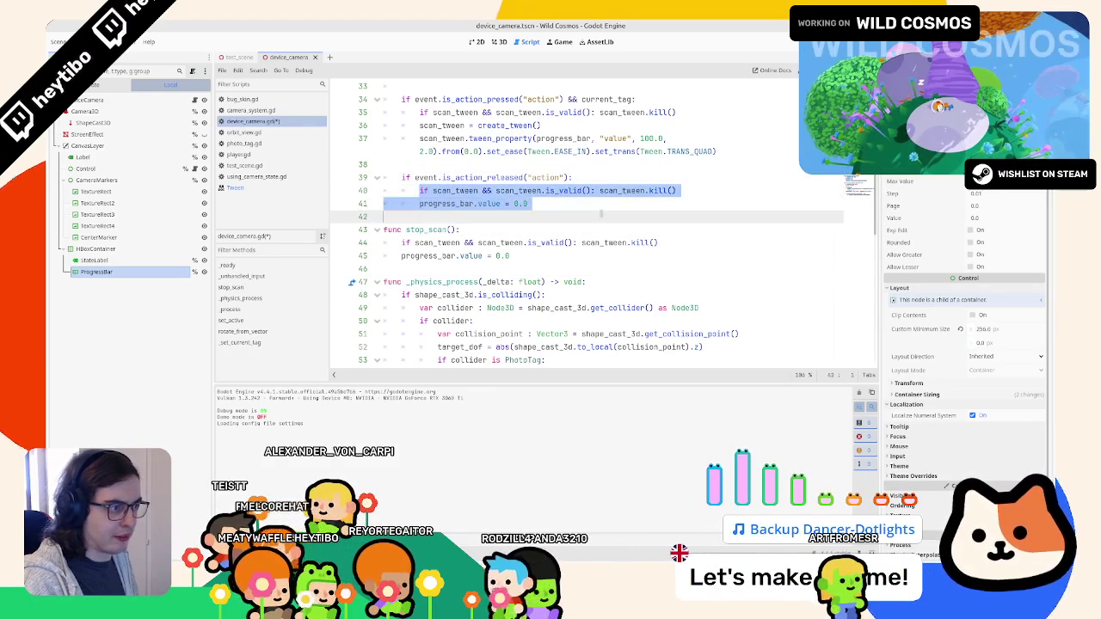
type("stop_scan")
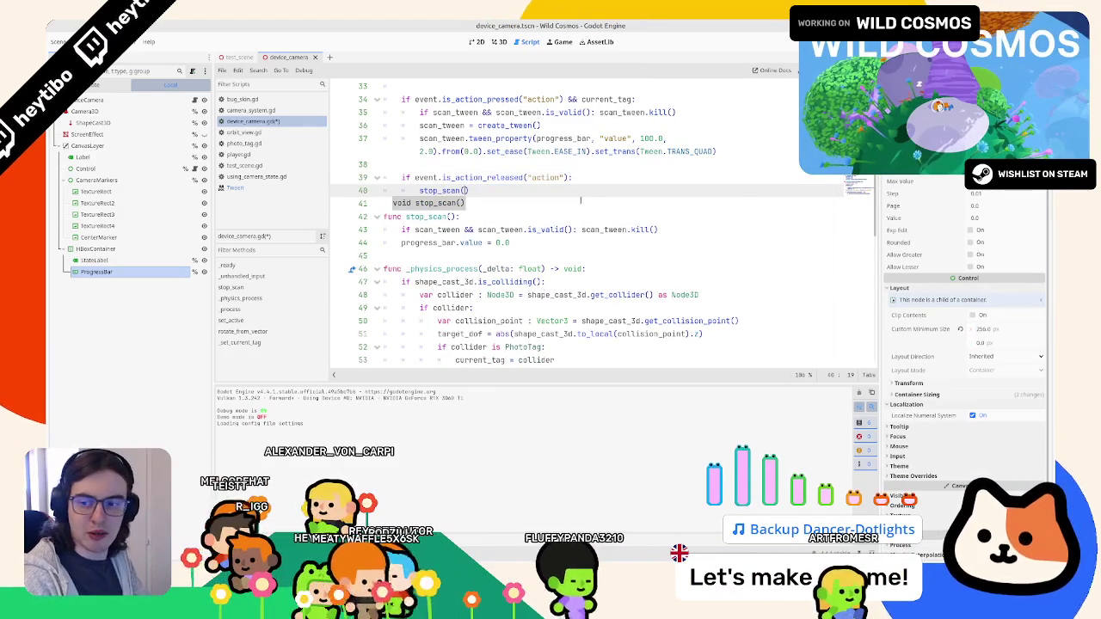
left_click(435, 191)
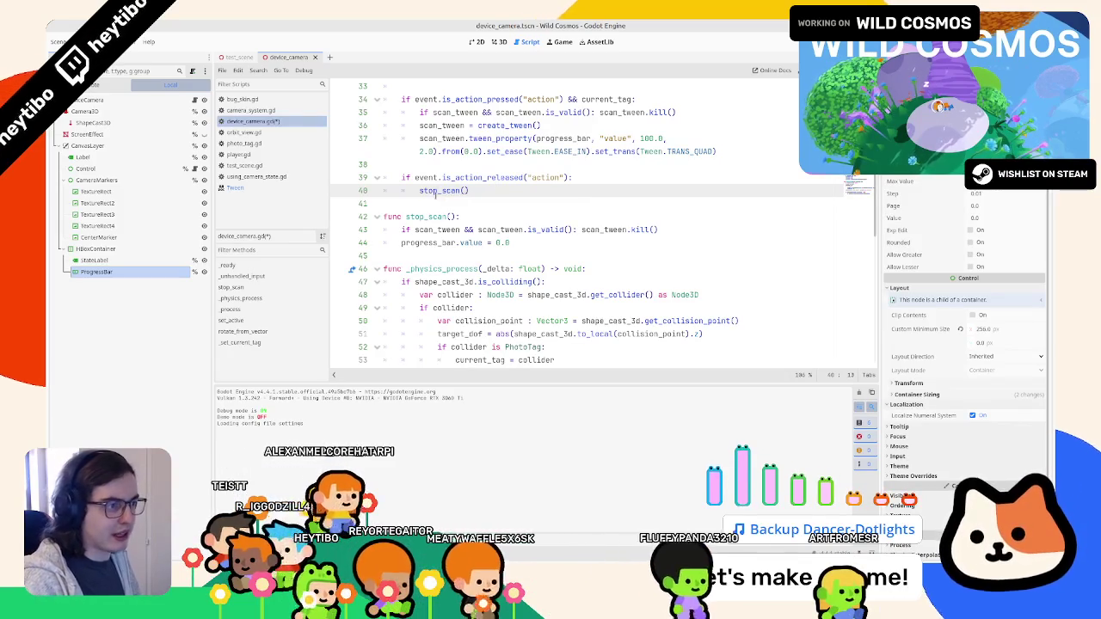
double_click(436, 191)
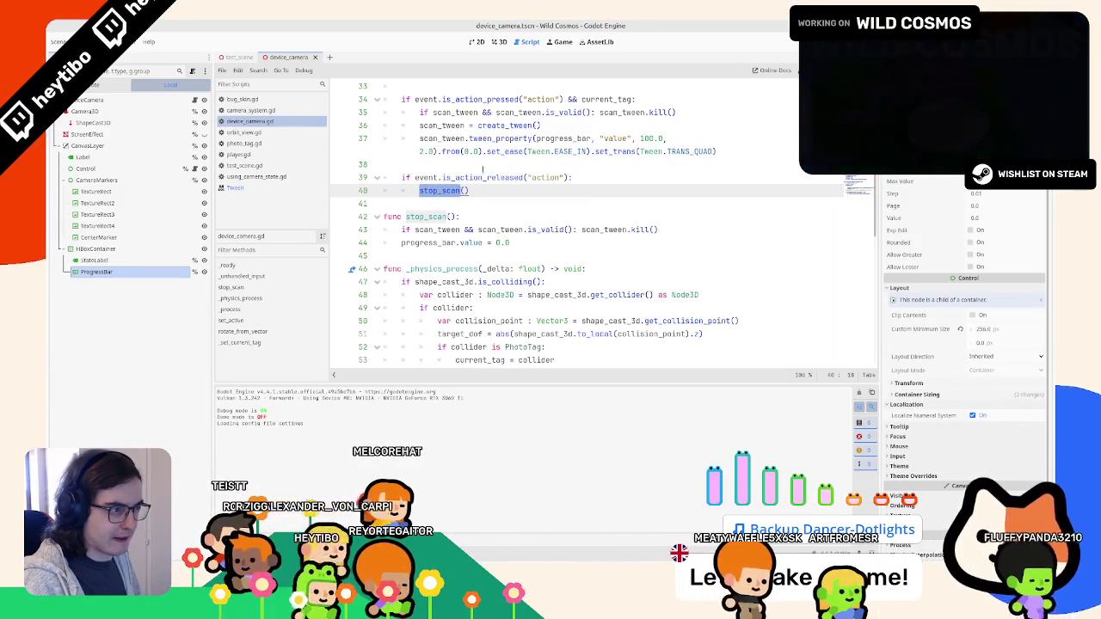
Require scan_tween.is_running() in the action-release condition and save the script.
double_click(456, 112)
left_click(570, 177)
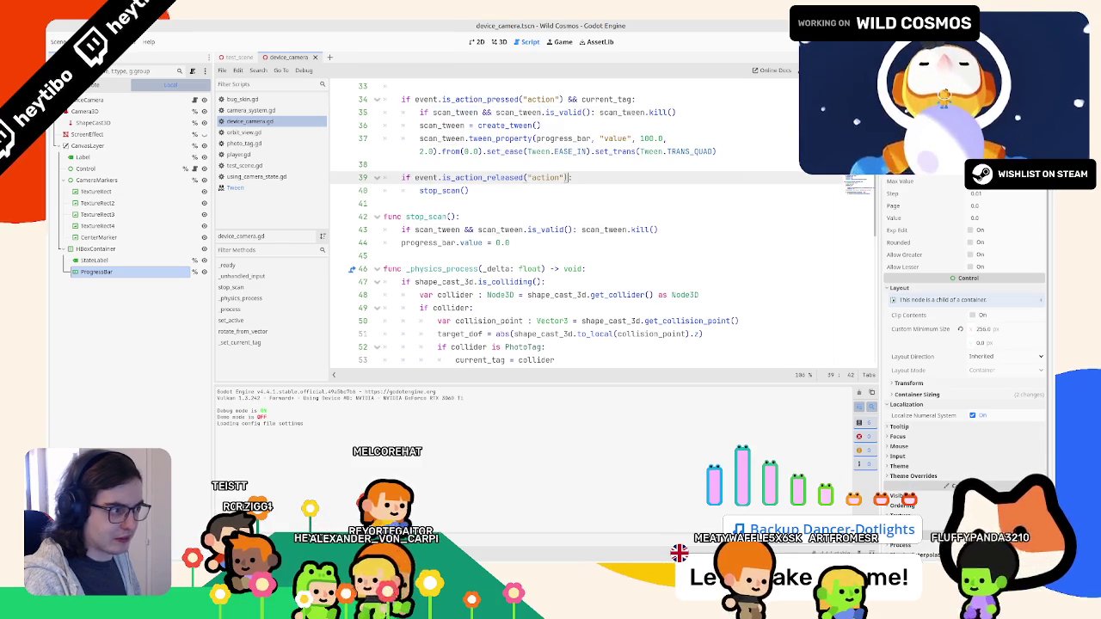
type("&& scan_tween.is")
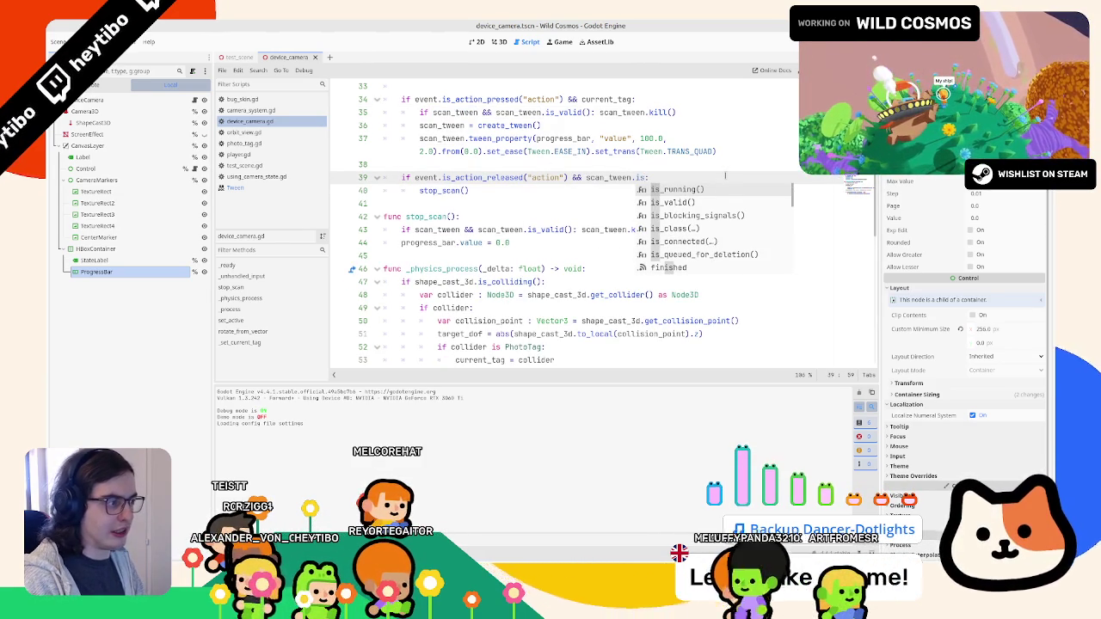
key("Return")
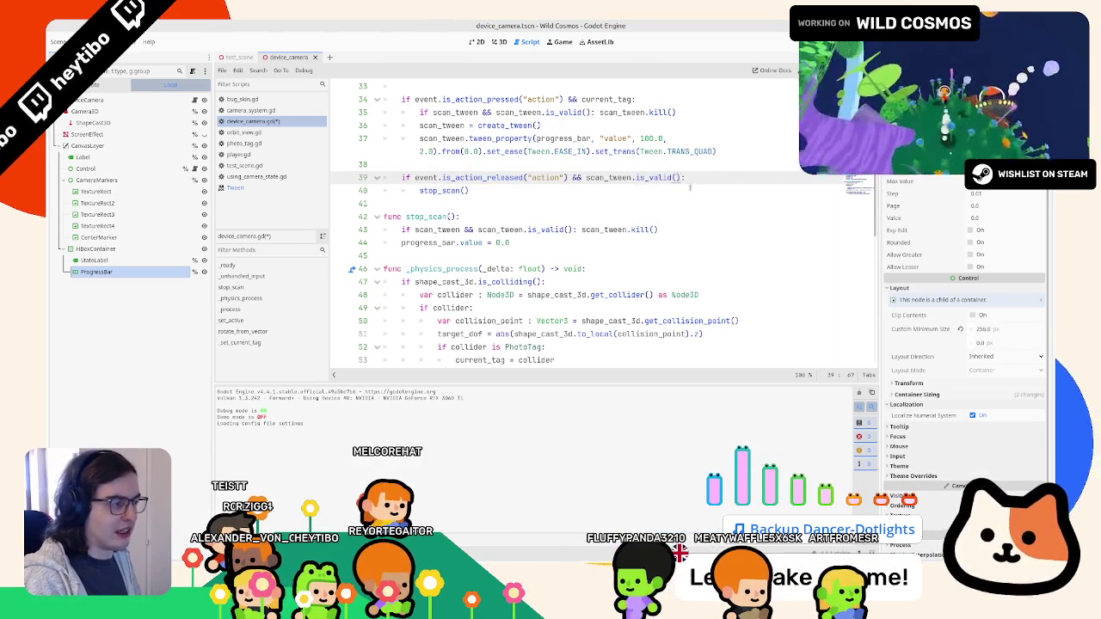
key("ctrl+s")
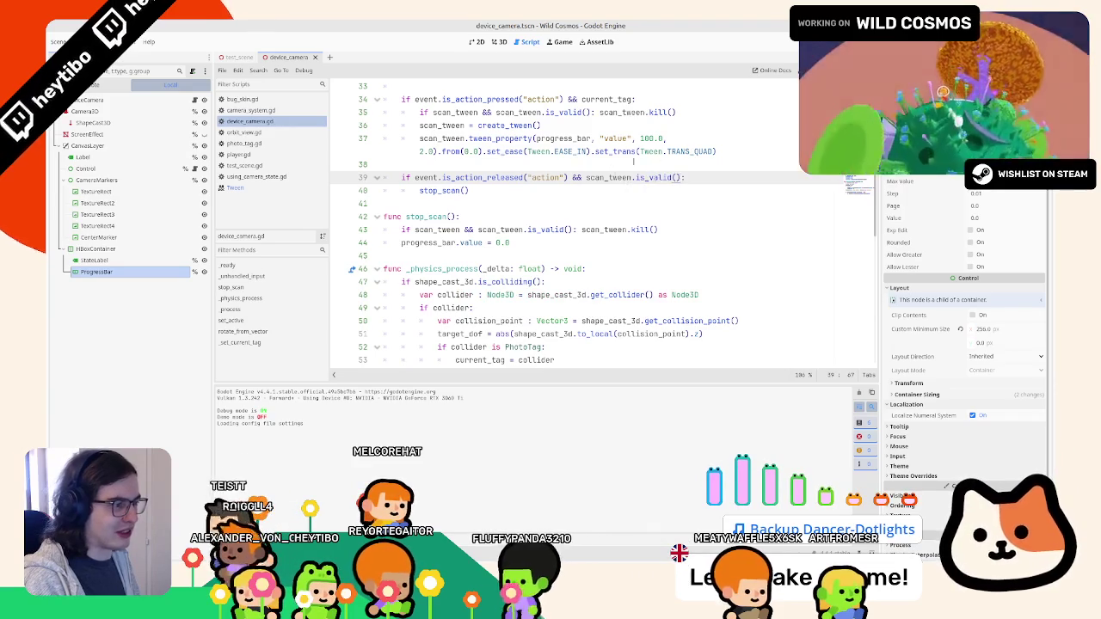
double_click(654, 178)
type("running")
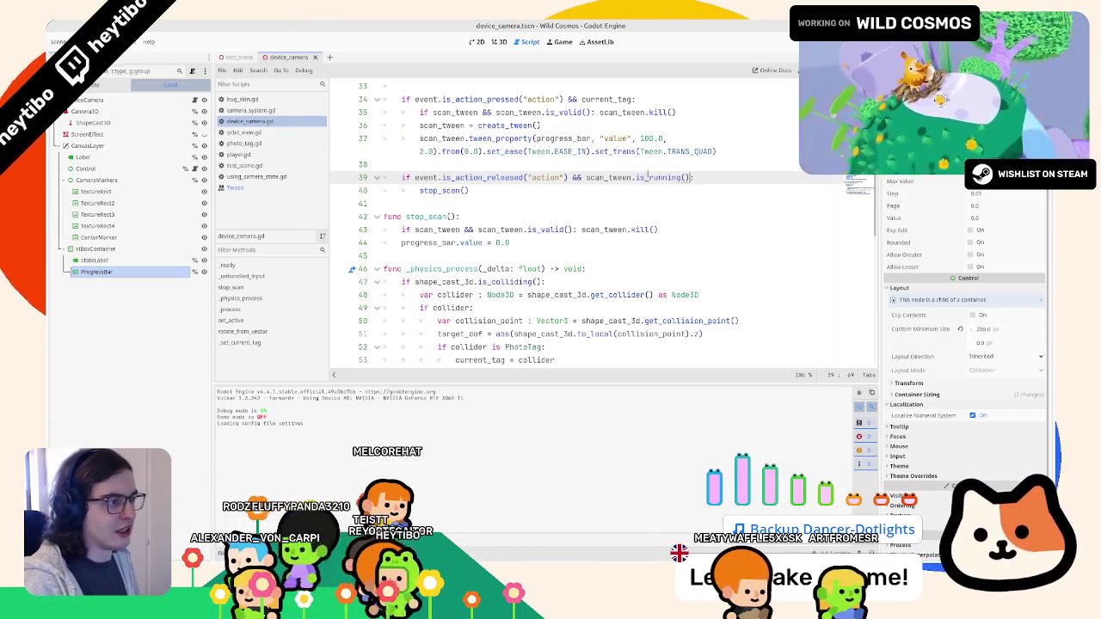
Rename stop_scan to scan_failed in both the call and the function definition.
mouse_move(384, 177)
left_mouse_down()
mouse_move(448, 180)
mouse_move(457, 205)
left_mouse_up()
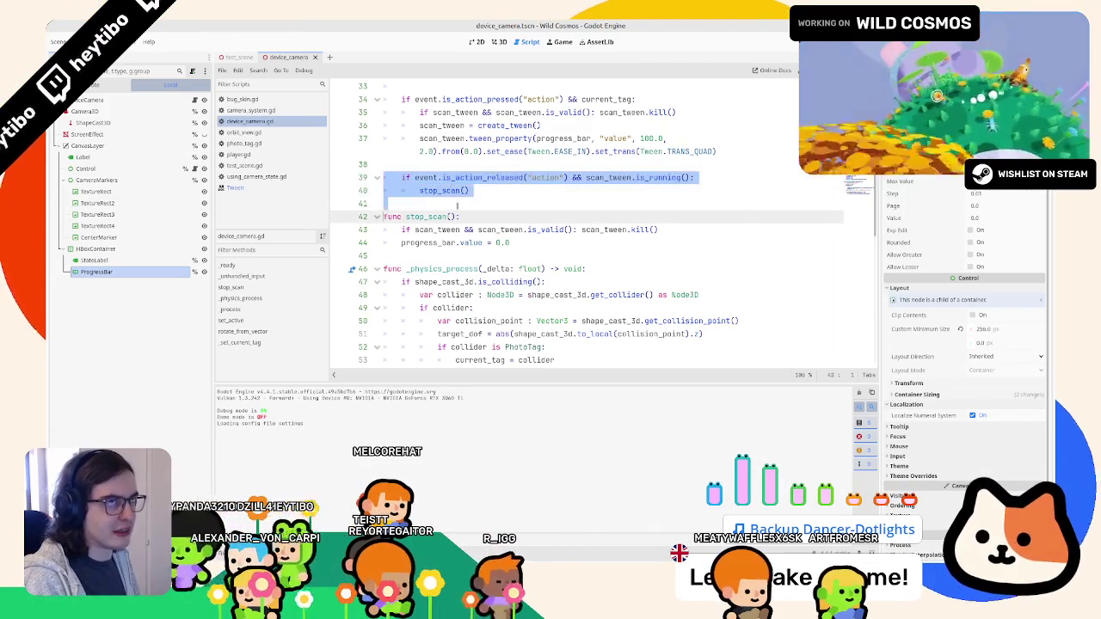
left_click(471, 204)
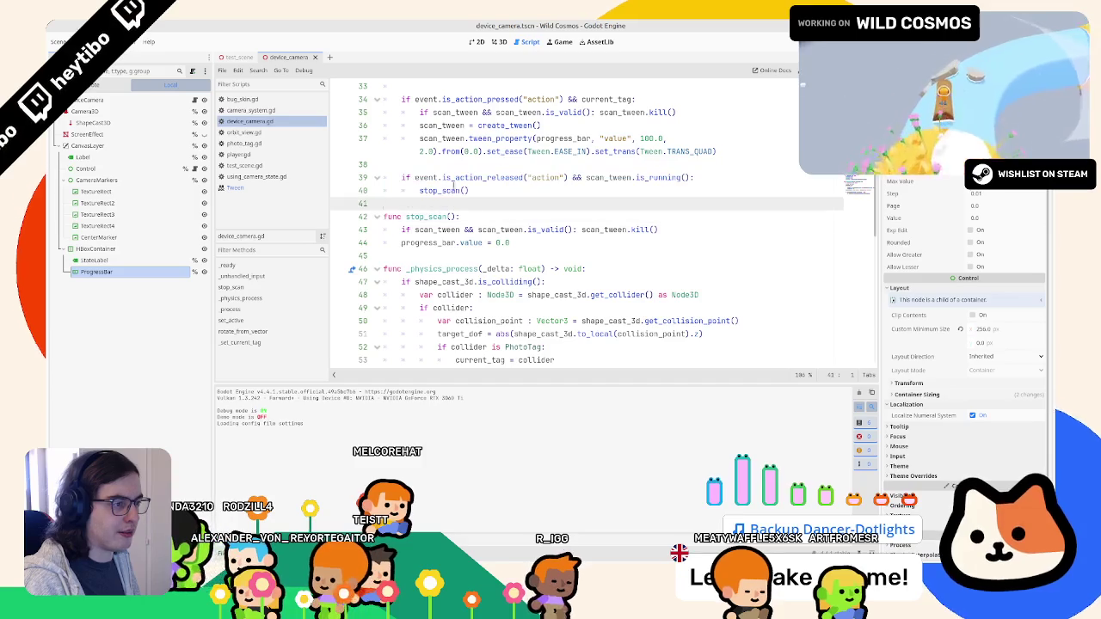
left_click(440, 190)
left_click(503, 193)
key("shift+Home")
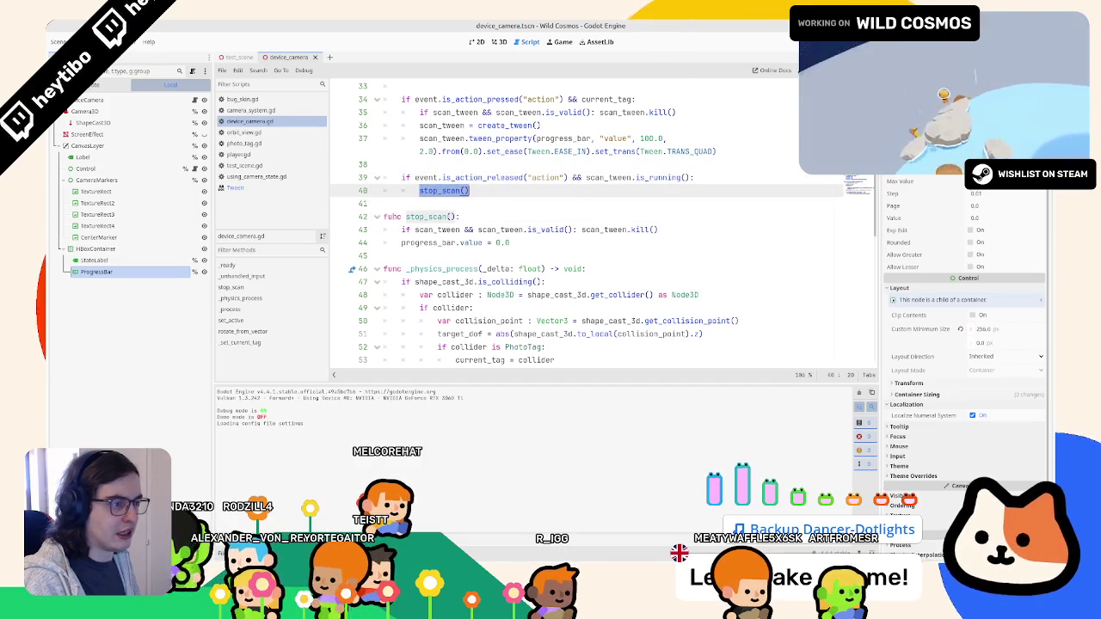
left_click(431, 217)
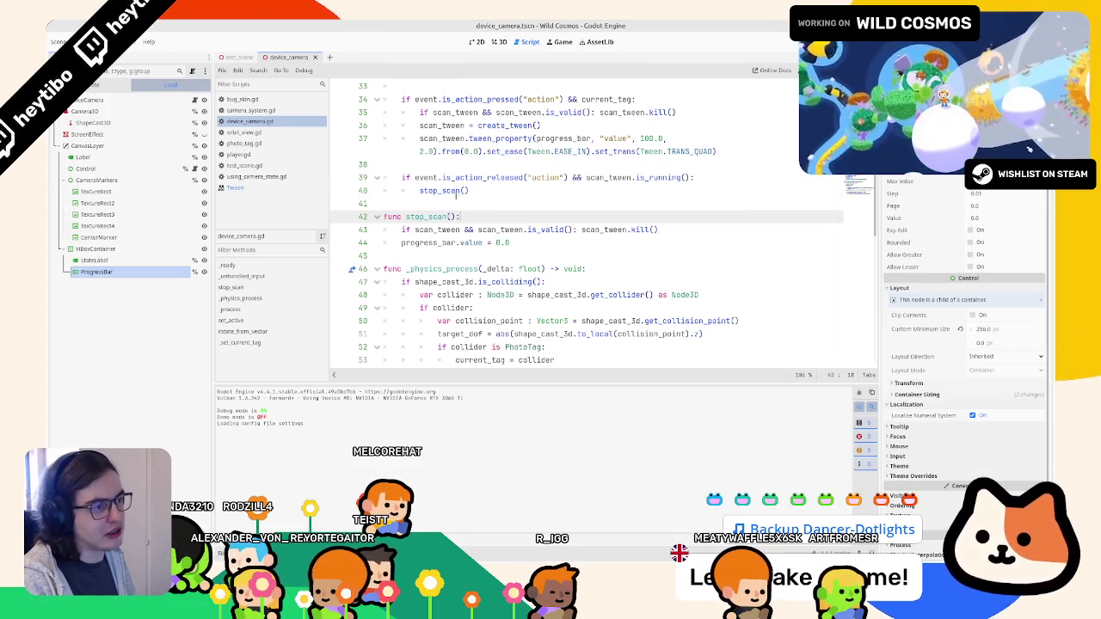
double_click(440, 190)
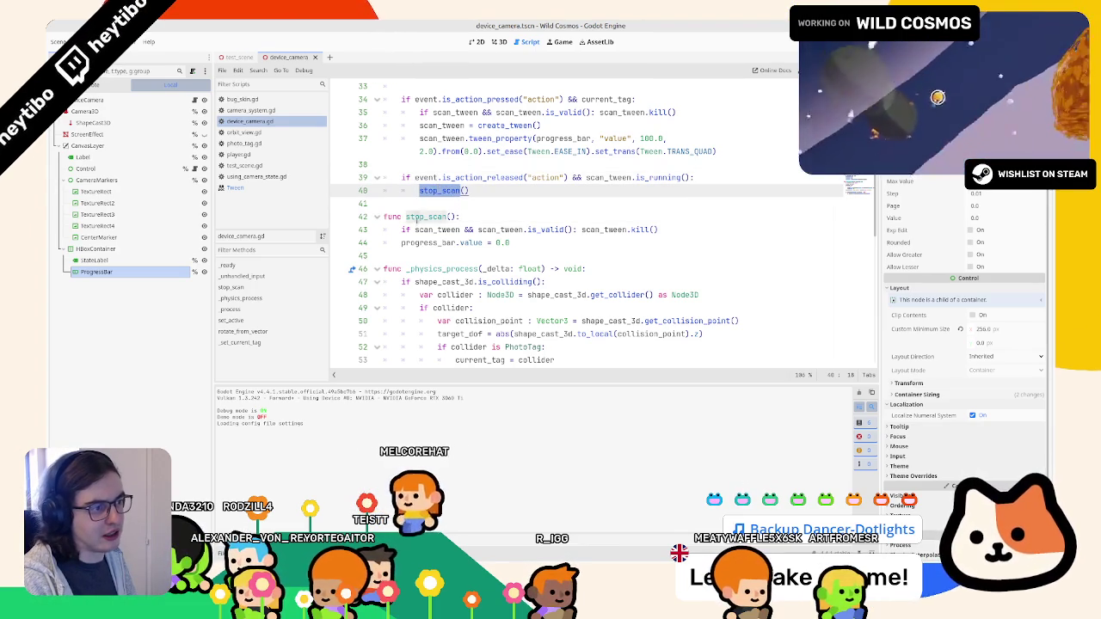
double_click(416, 217)
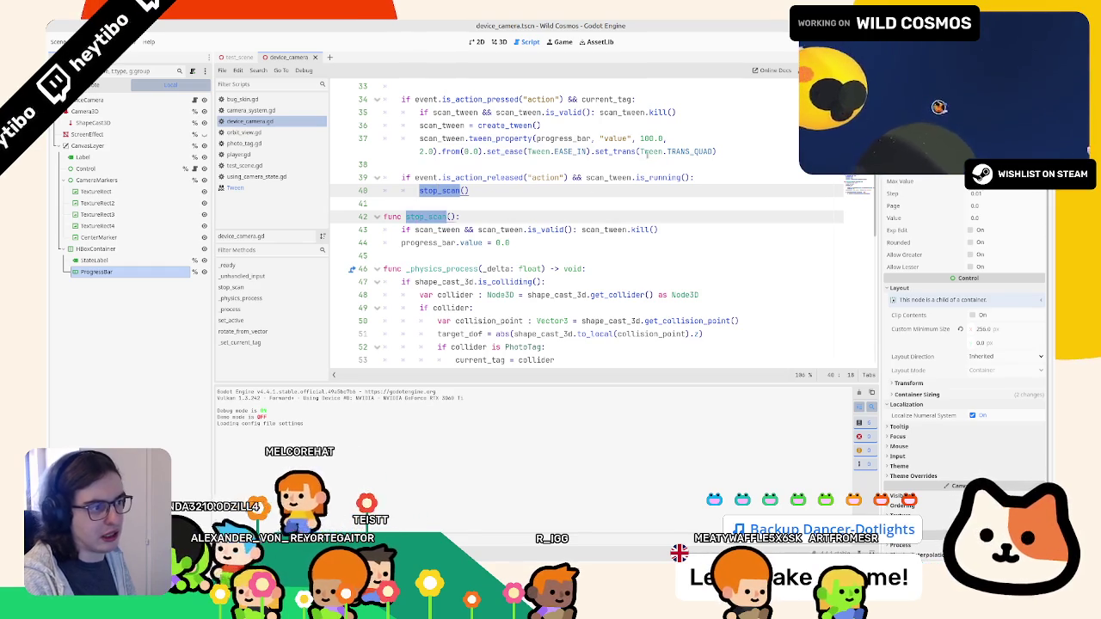
type("sc")
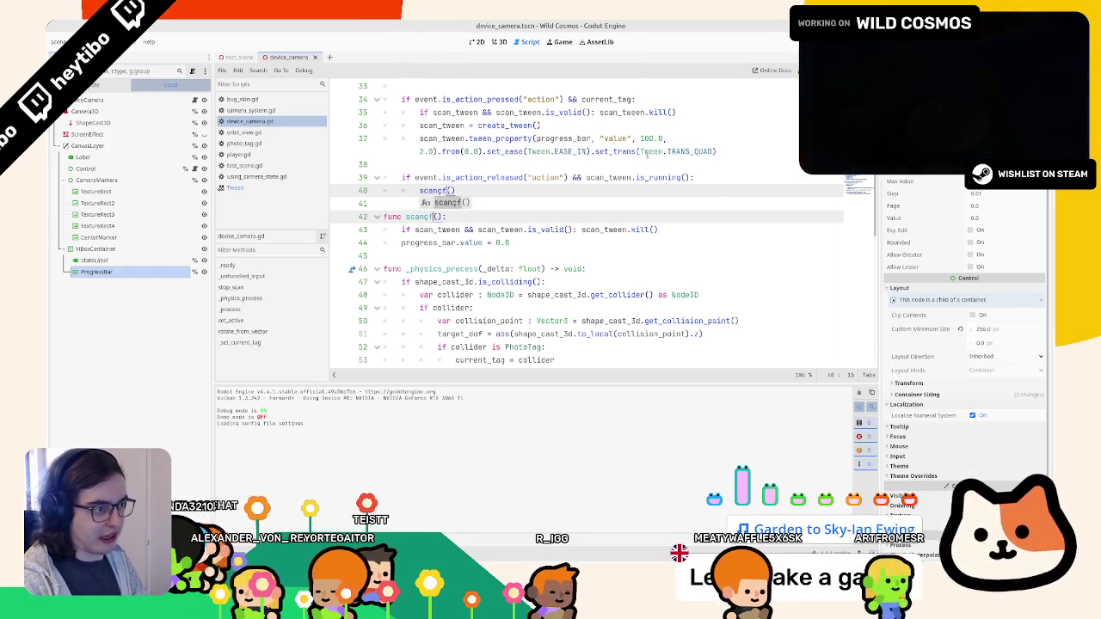
type("an_failed")
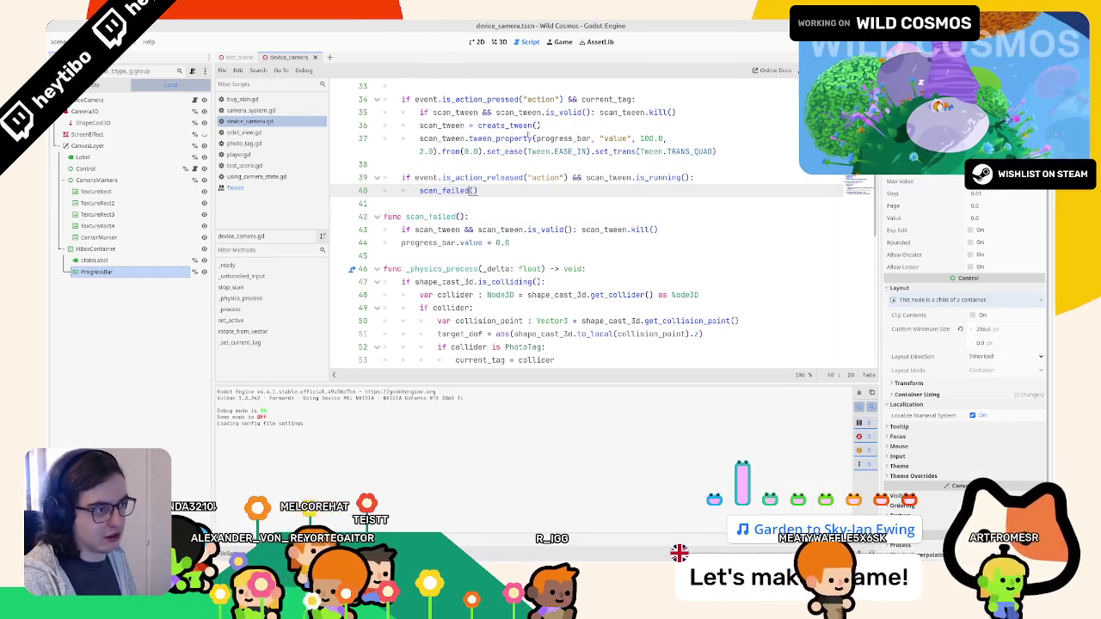
Replace the kill line under the lost-target check on line 95 with scan_failed().
scroll(433, 189, "down", 15)
left_click(497, 348)
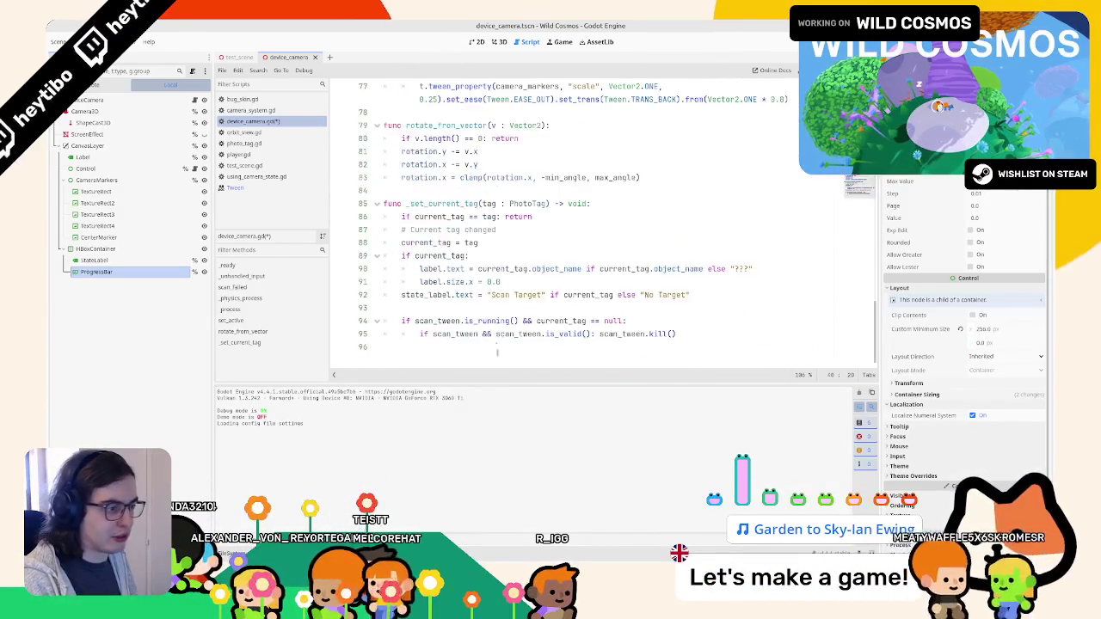
key("shift+Up")
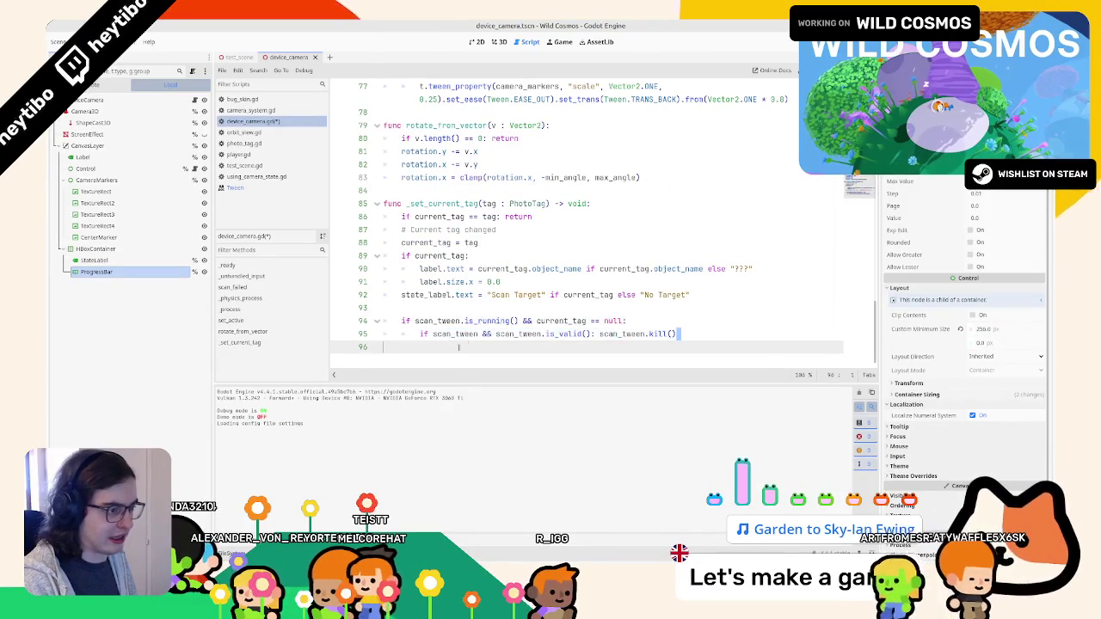
key("ctrl+k")
type("scan_failed()")
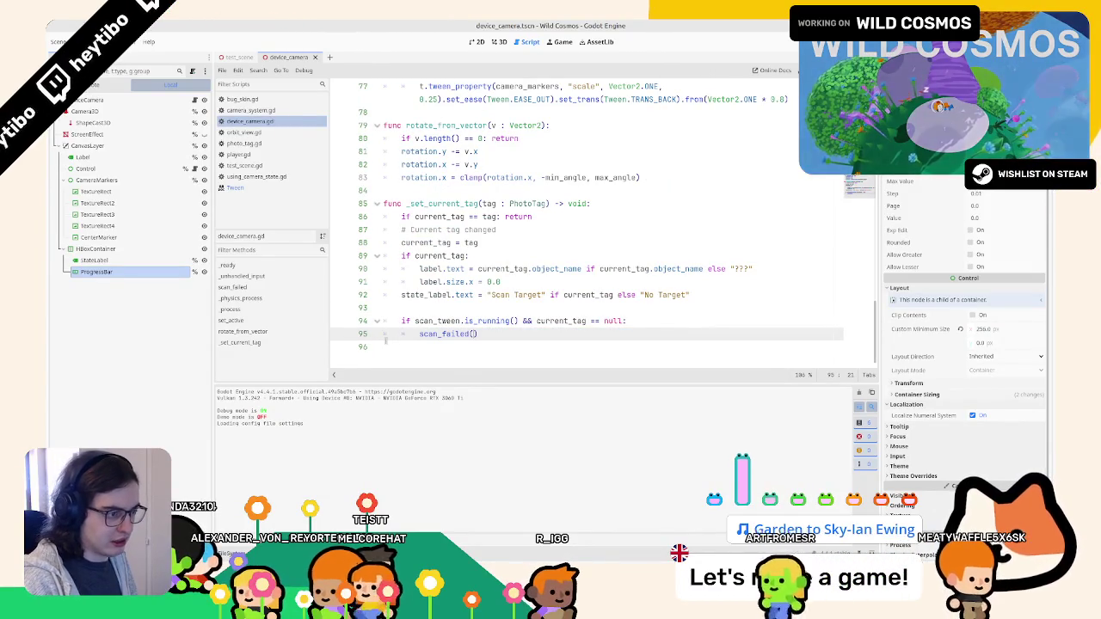
scroll(467, 343, "up", 5)
scroll(467, 342, "down", 5)
double_click(443, 333)
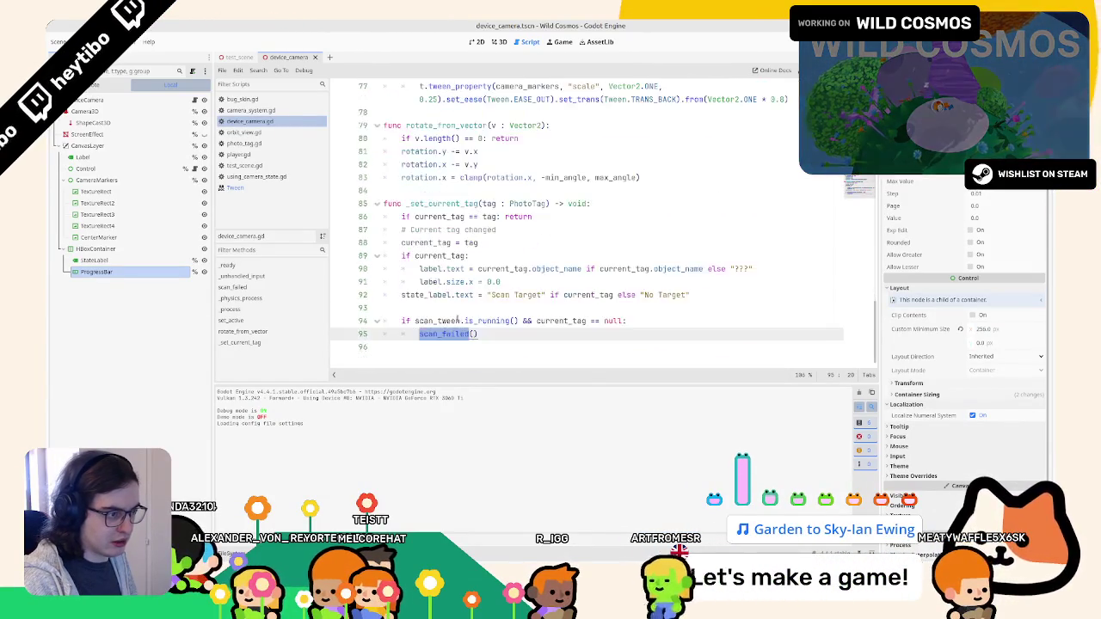
Add state_label.text = "Scan failed" inside scan_failed and run the game.
double_click(437, 295)
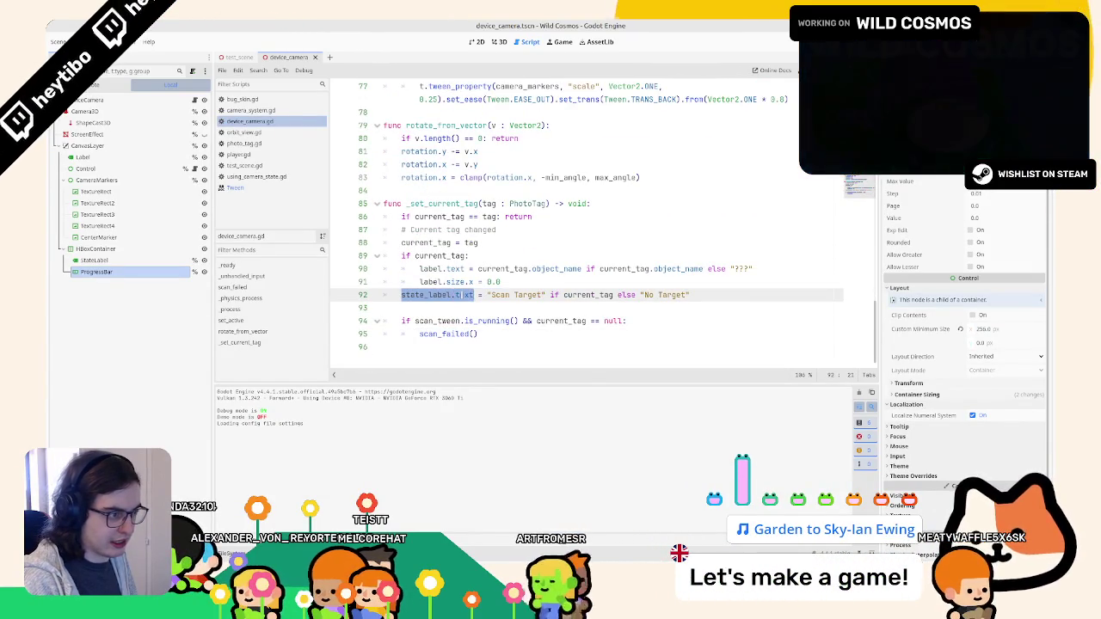
scroll(603, 224, "up", 5)
scroll(546, 206, "up", 10)
left_click(545, 204)
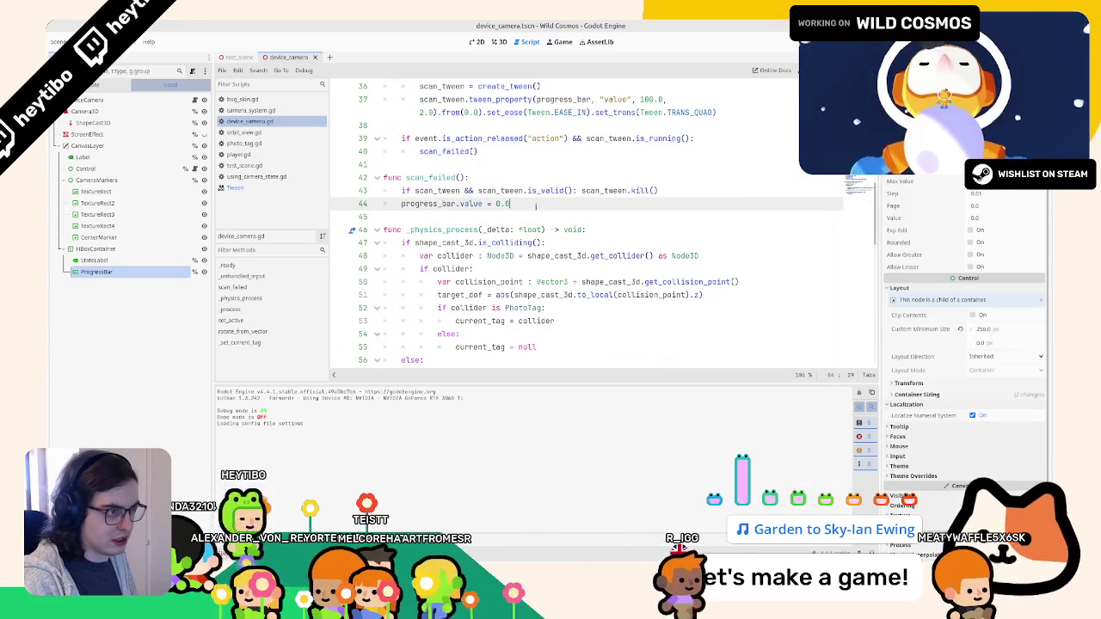
key("Return")
type("state_label.text = \"Scan ")
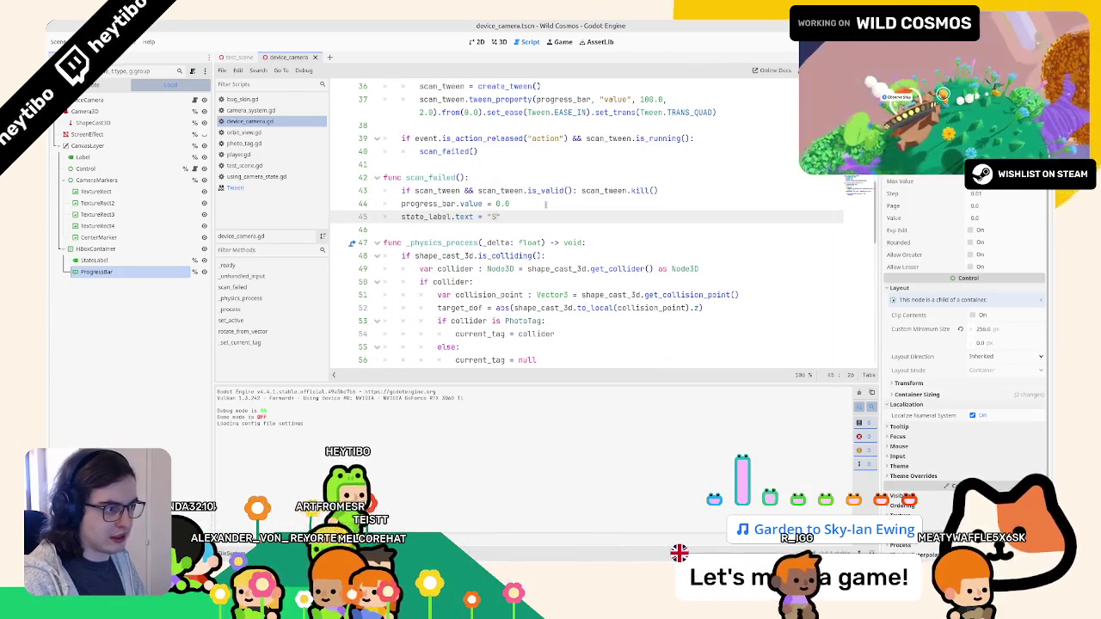
type("failed")
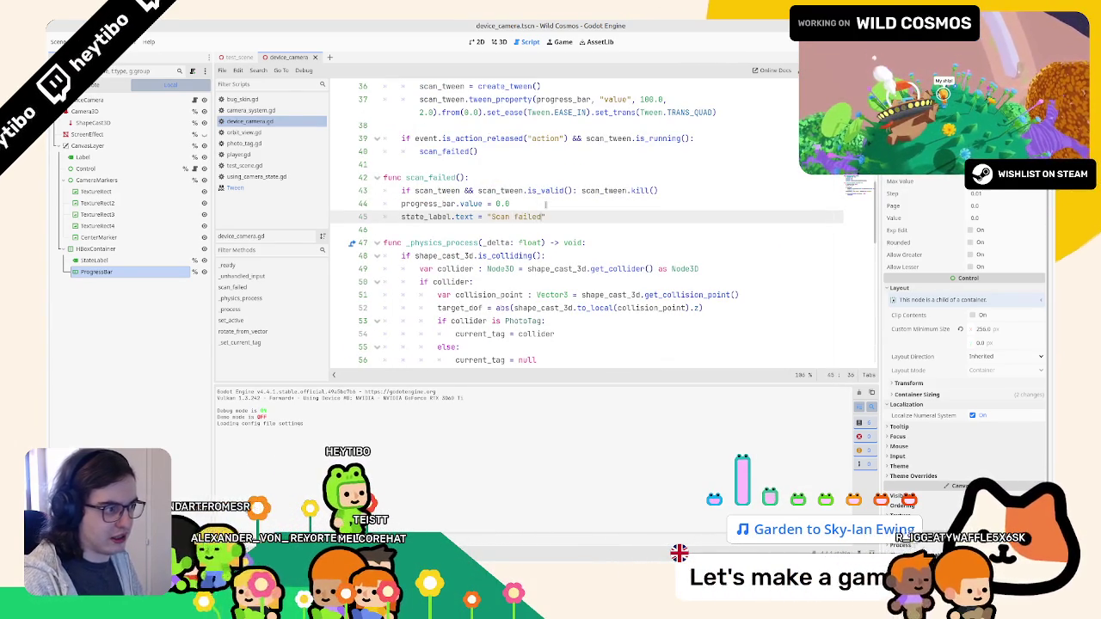
key("F5")
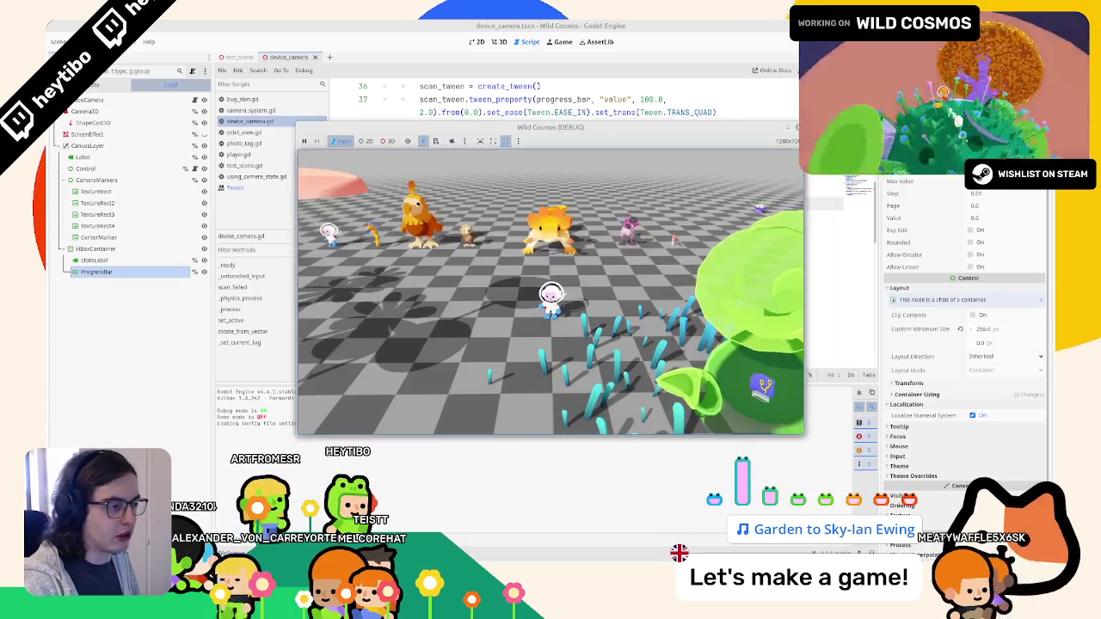
Wrap the line 39 condition as (scan_tween && scan_tween.is_running()) and run the game.
key("alt+Tab")
left_click(550, 293)
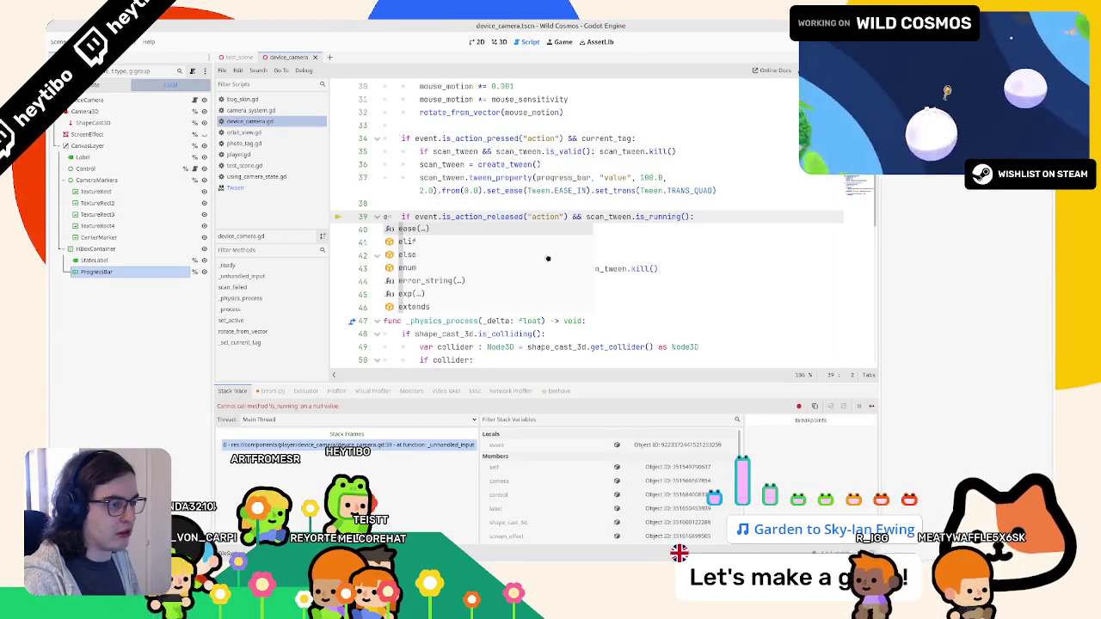
key("BackSpace")
key("Up")
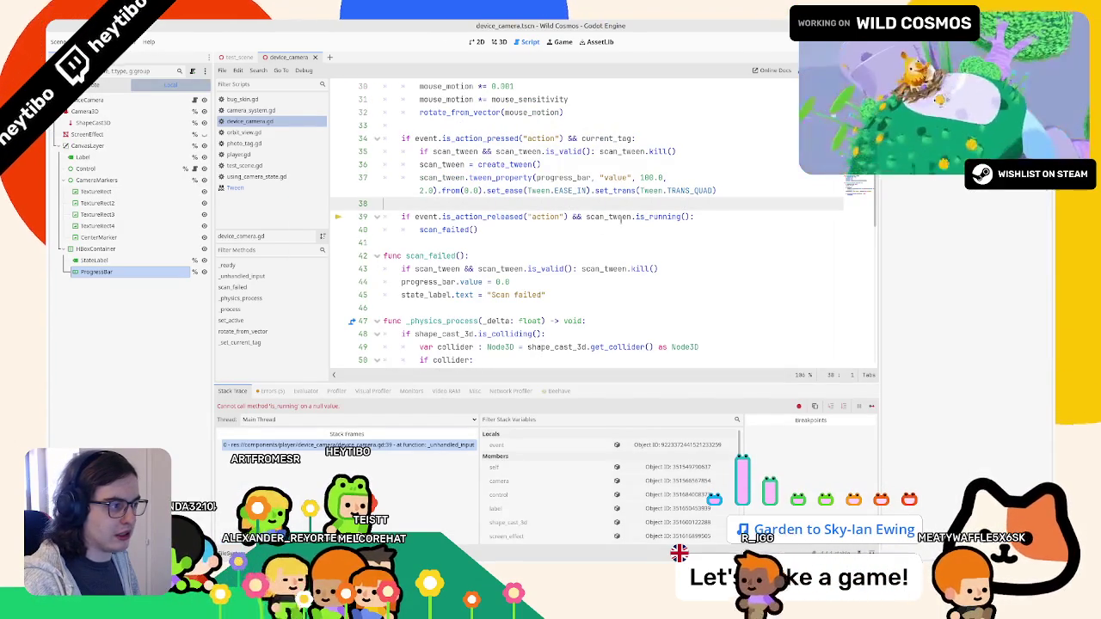
double_click(590, 216)
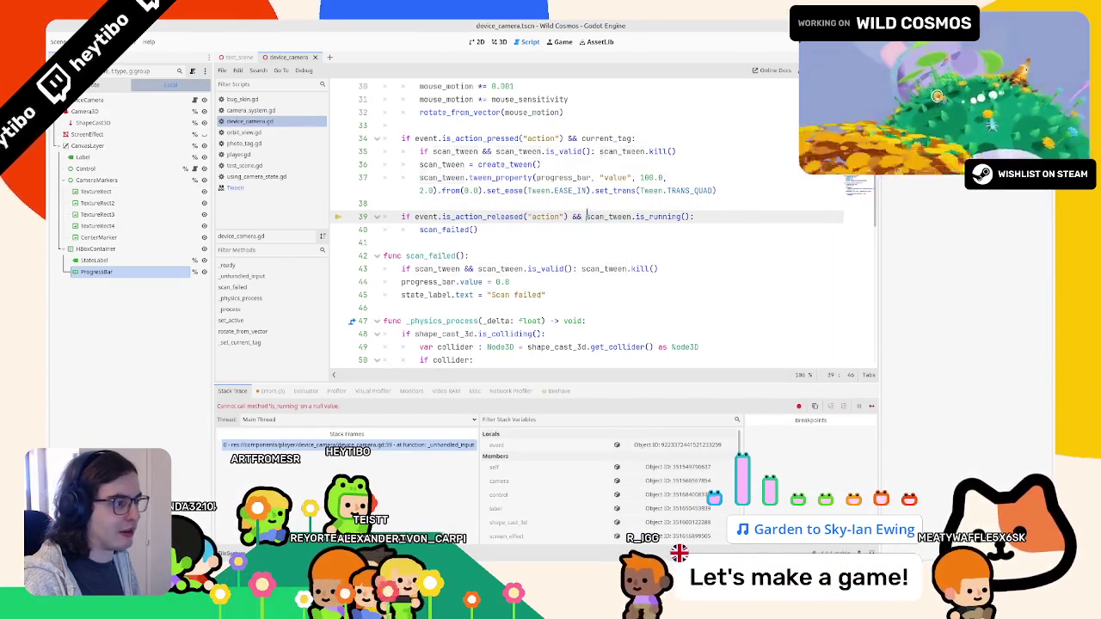
type("scan_tween && scan_tween")
key("Down")
left_click_drag(587, 216, 756, 216)
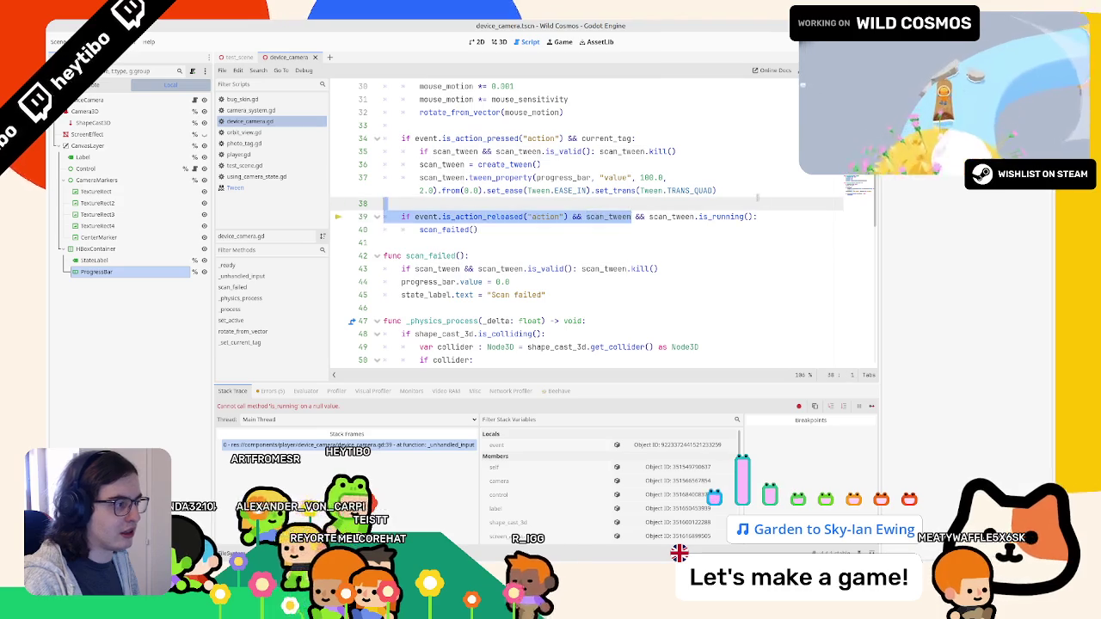
type("(")
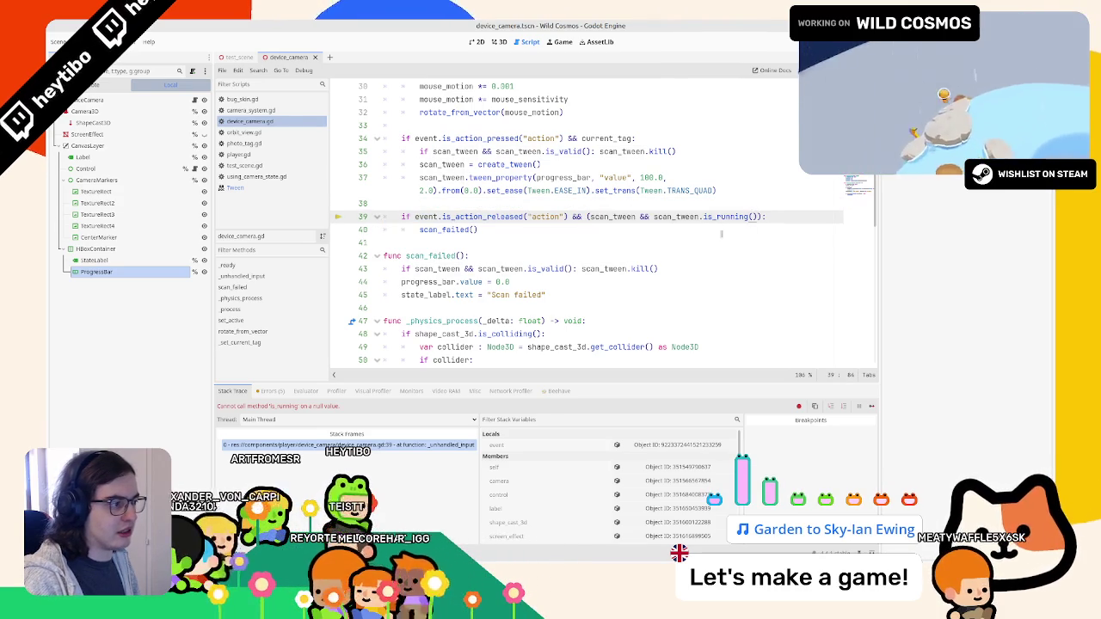
key("F5")
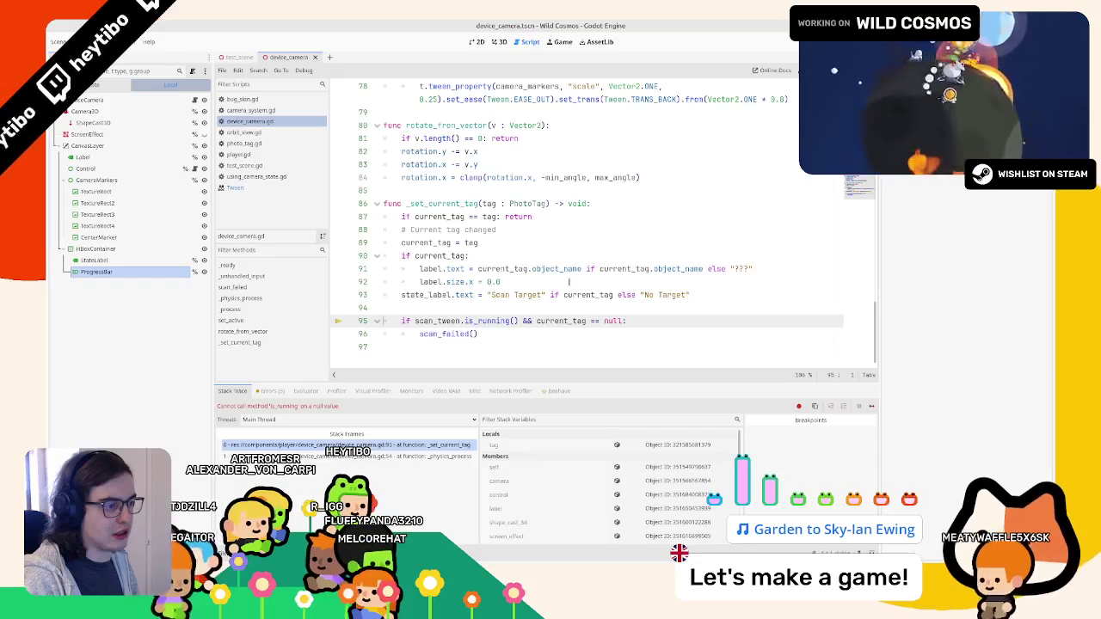
Prefix the line 95 is_running() check with scan_tween && and run the game again.
double_click(438, 321)
key("ctrl+c")
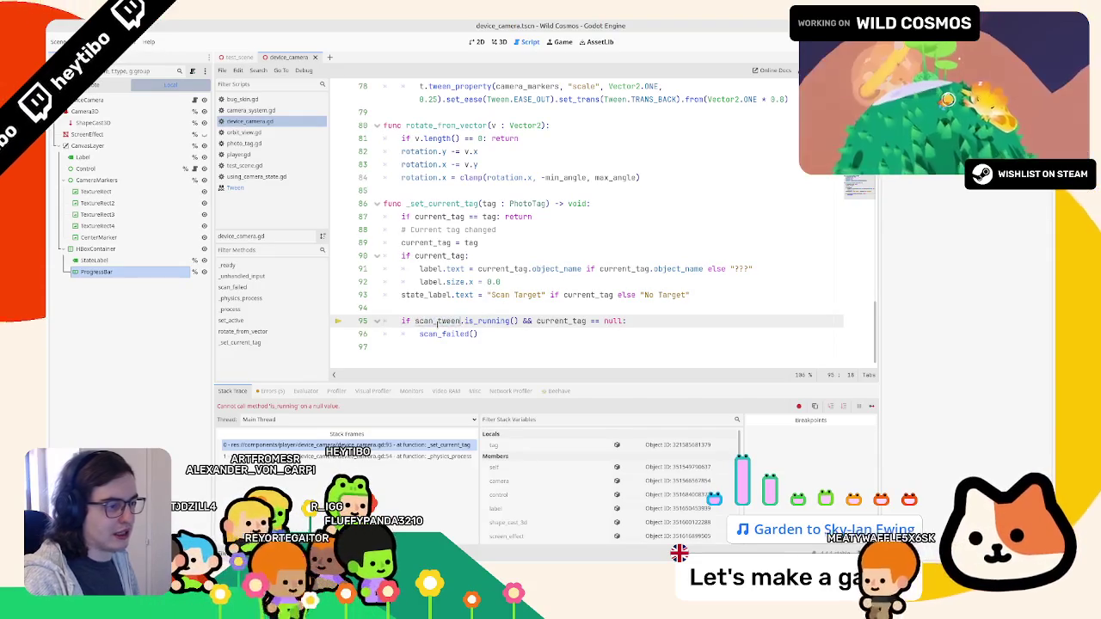
key("Left")
key("ctrl+v")
type("&&")
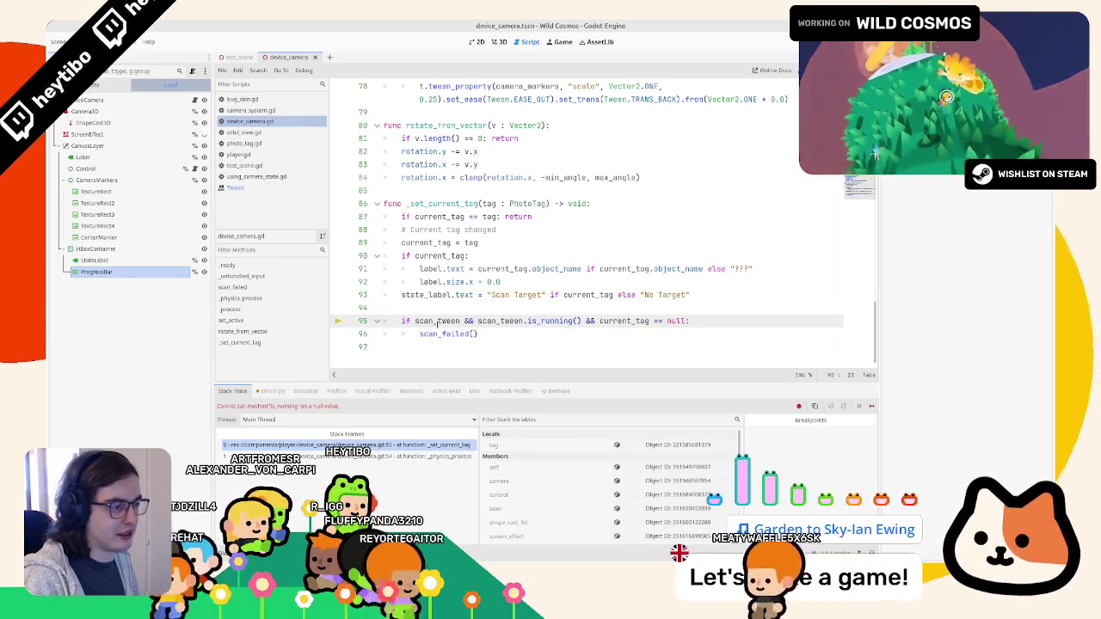
key("F5")
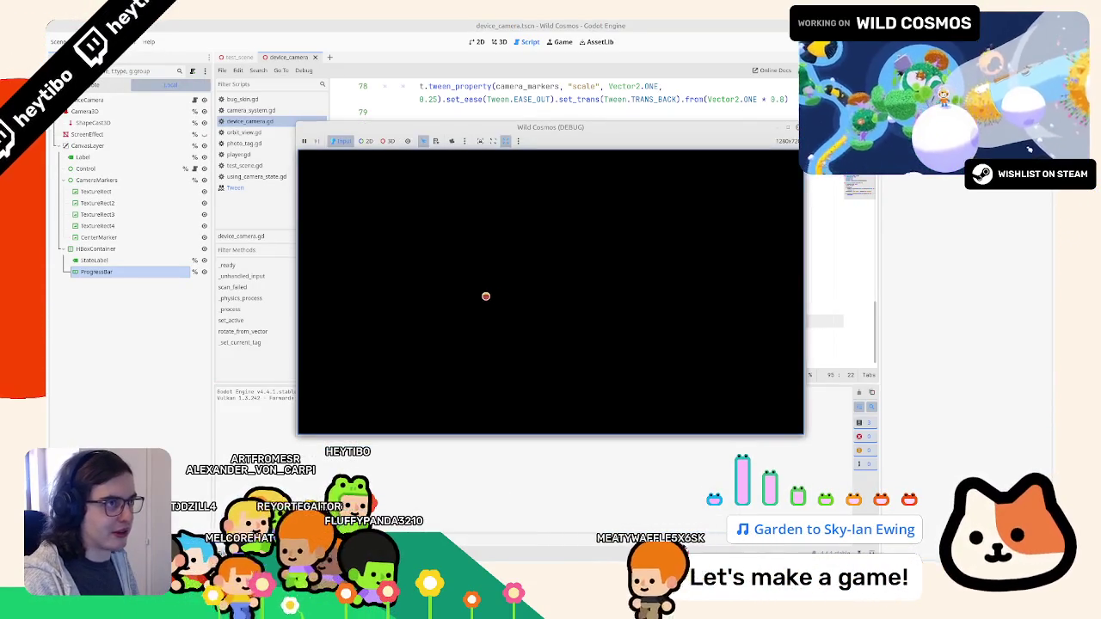
Enter camera scan mode in the running game to try a scan, then leave the game.
left_click(551, 341)
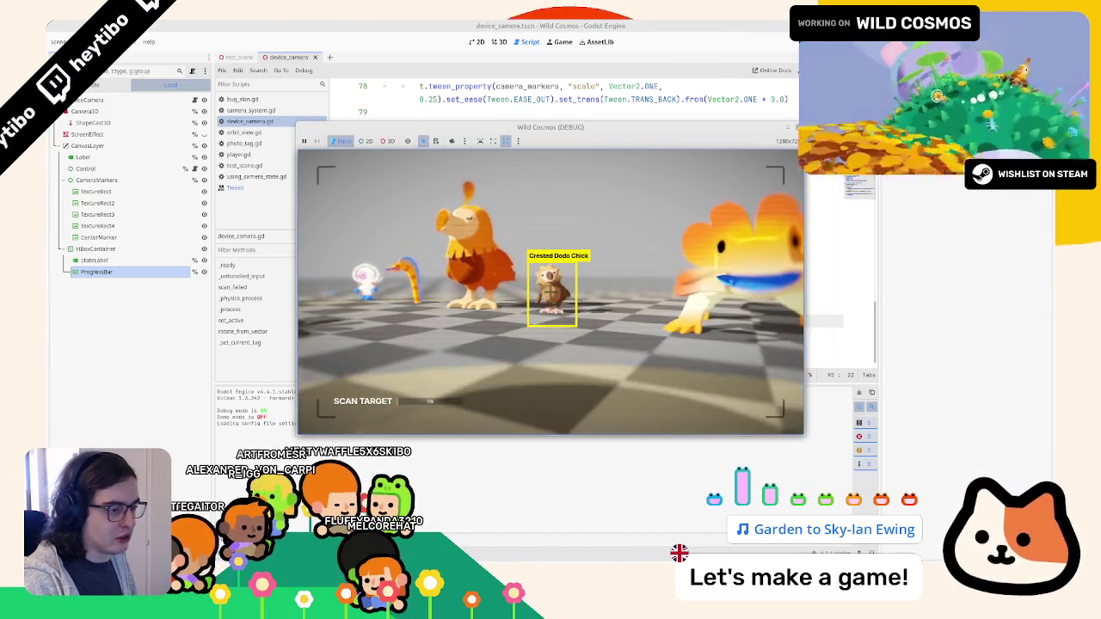
key("alt+Tab")
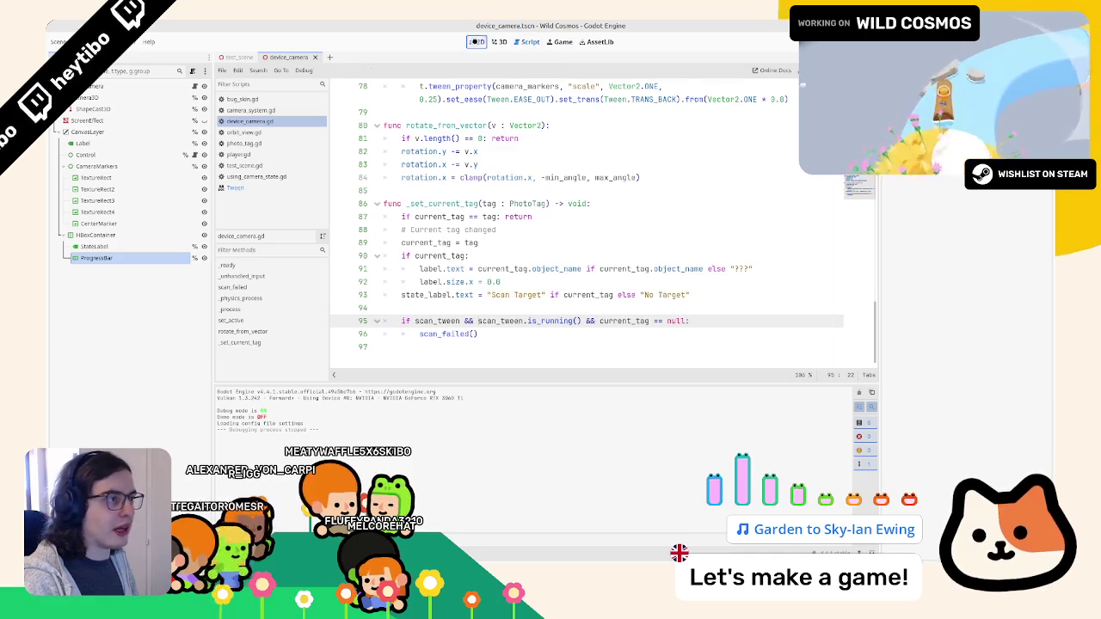
Show the device_camera scene in the 2D view and select its ProgressBar node.
left_click(476, 42)
left_click(499, 41)
key("ctrl+Tab")
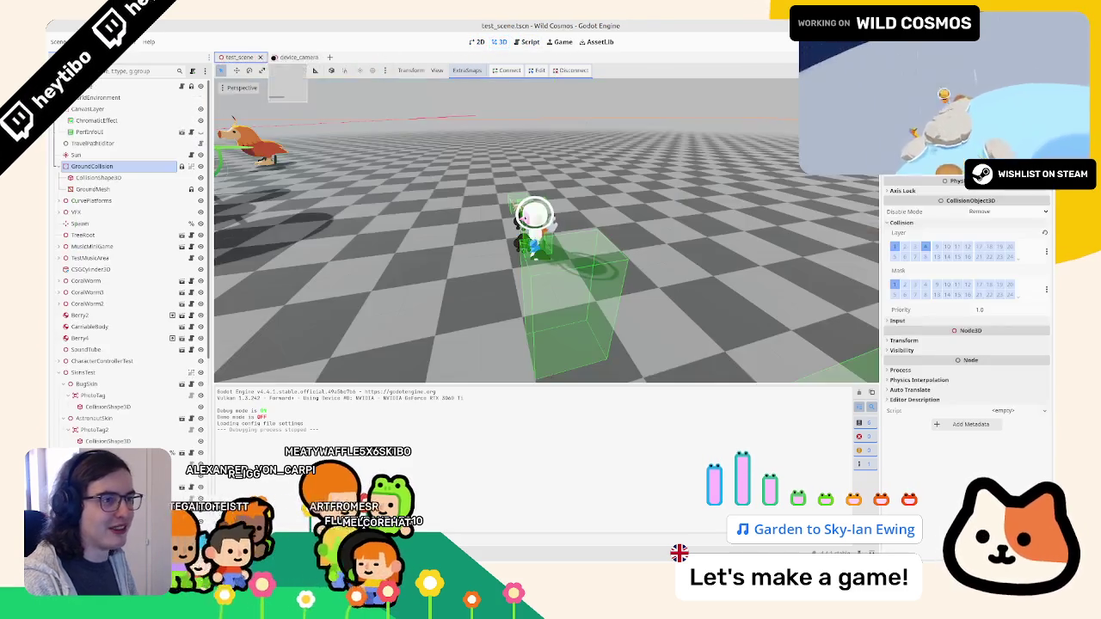
key("ctrl+Tab")
left_click(84, 142)
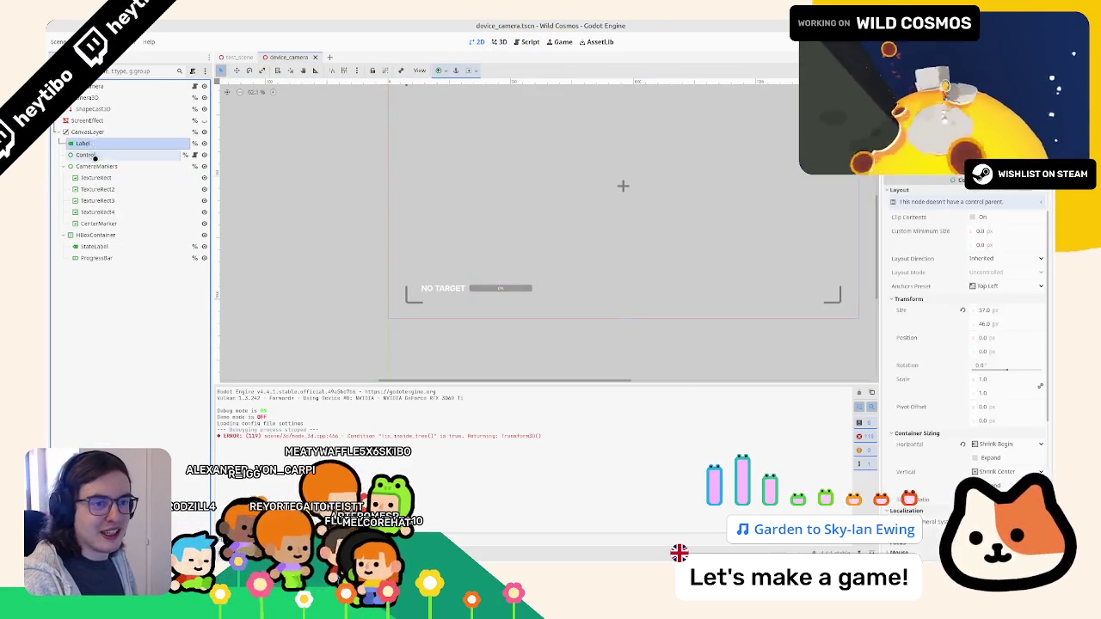
left_click(90, 155)
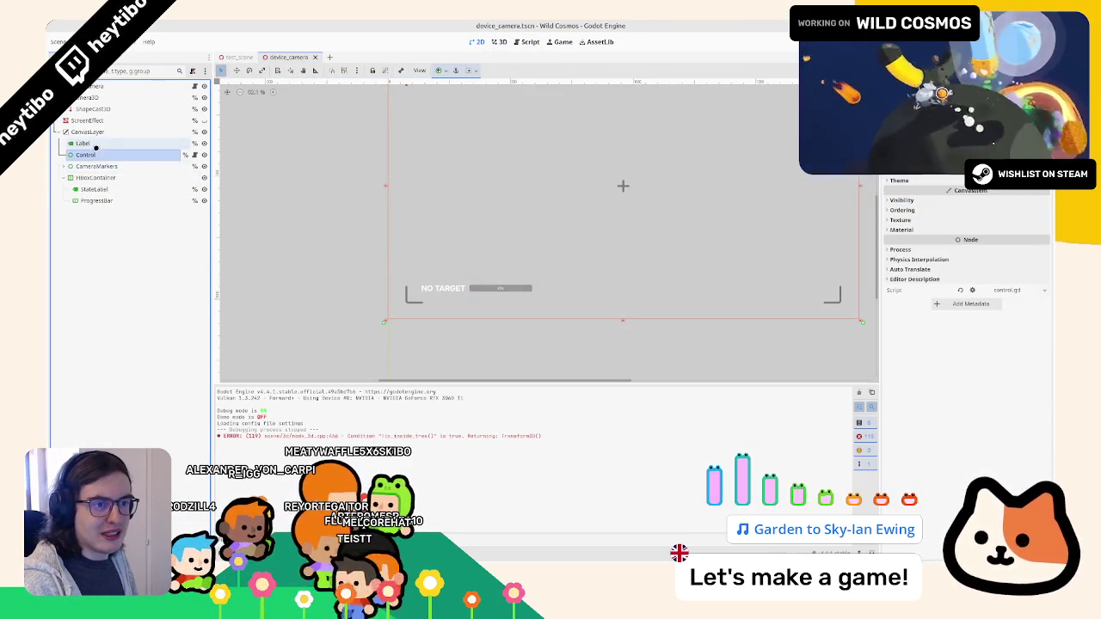
left_click(65, 166)
left_click(64, 166)
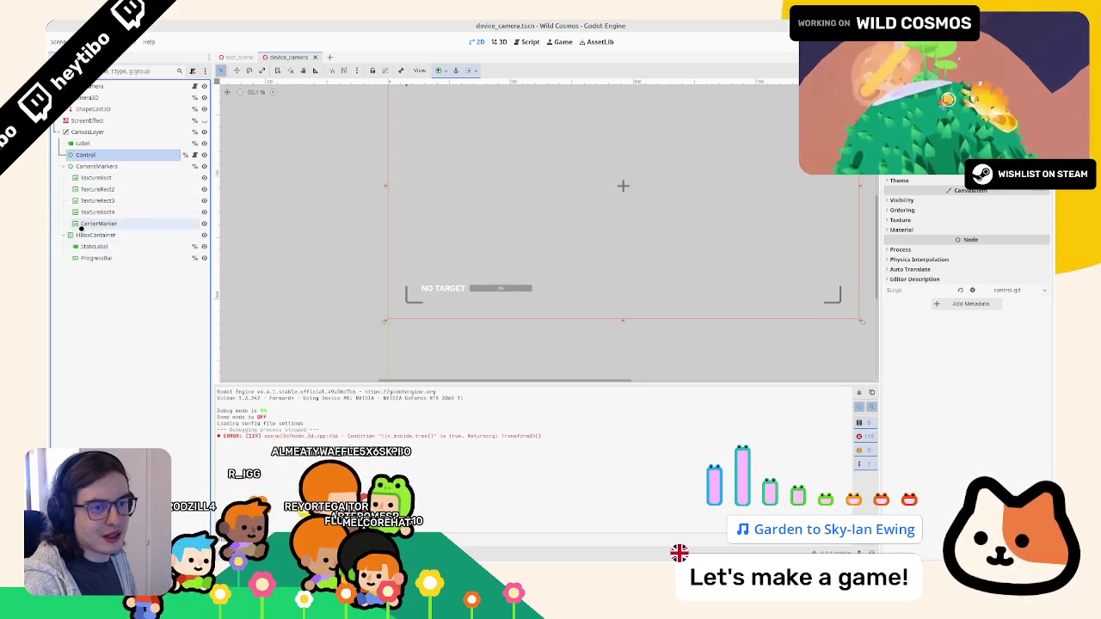
left_click(95, 235)
left_click(96, 258)
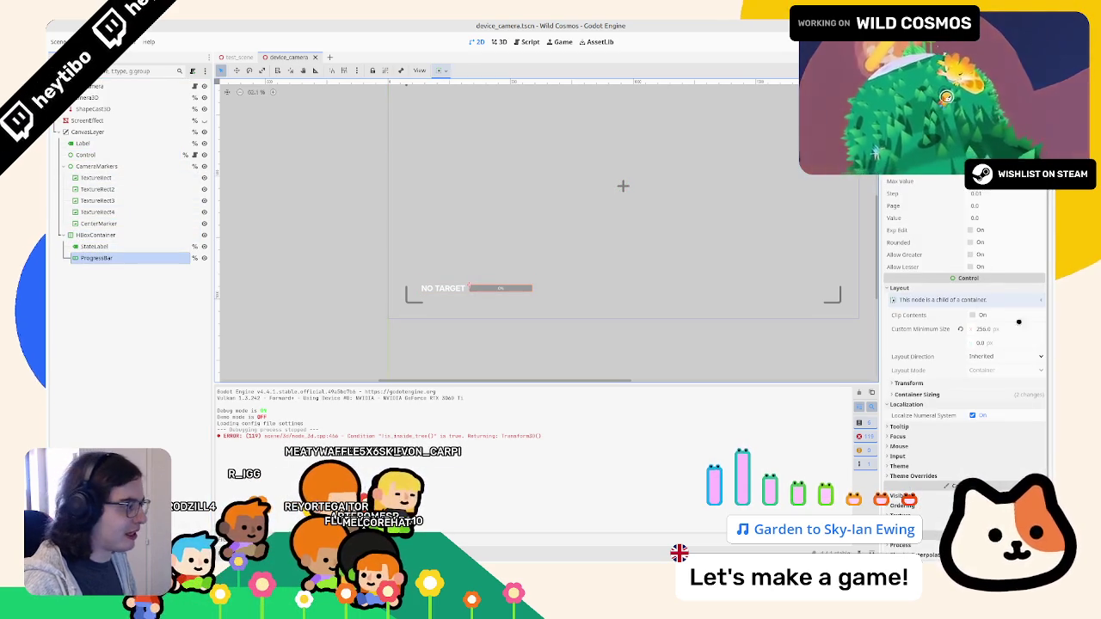
Give the ProgressBar's Fill and Background theme overrides new StyleBoxFlat styles.
scroll(1018, 321, "down", 2)
left_click(931, 429)
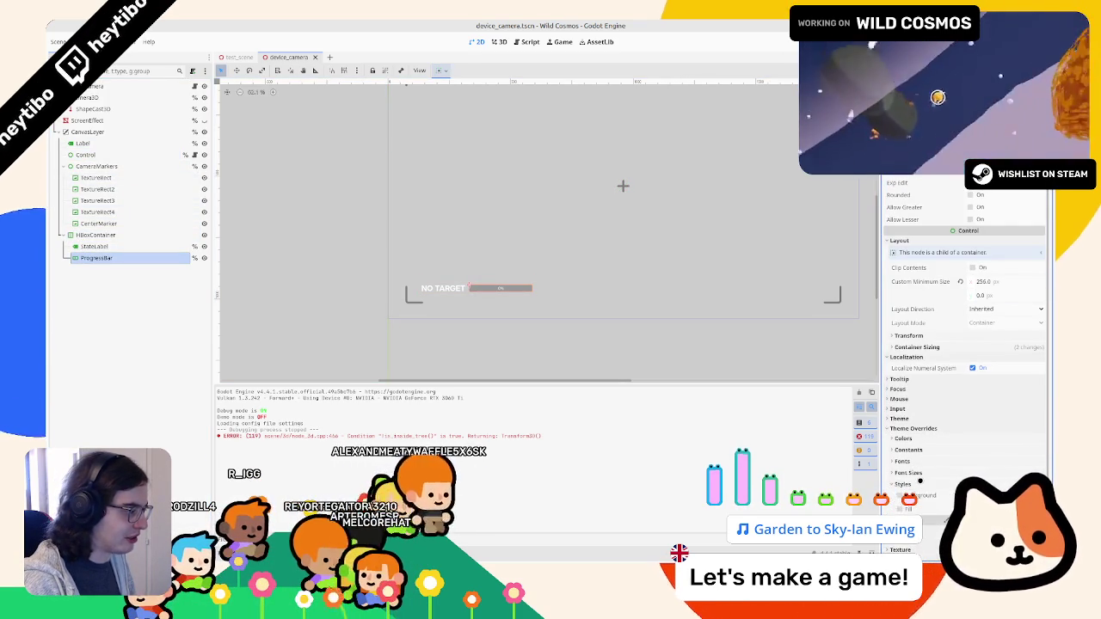
scroll(919, 481, "down", 2)
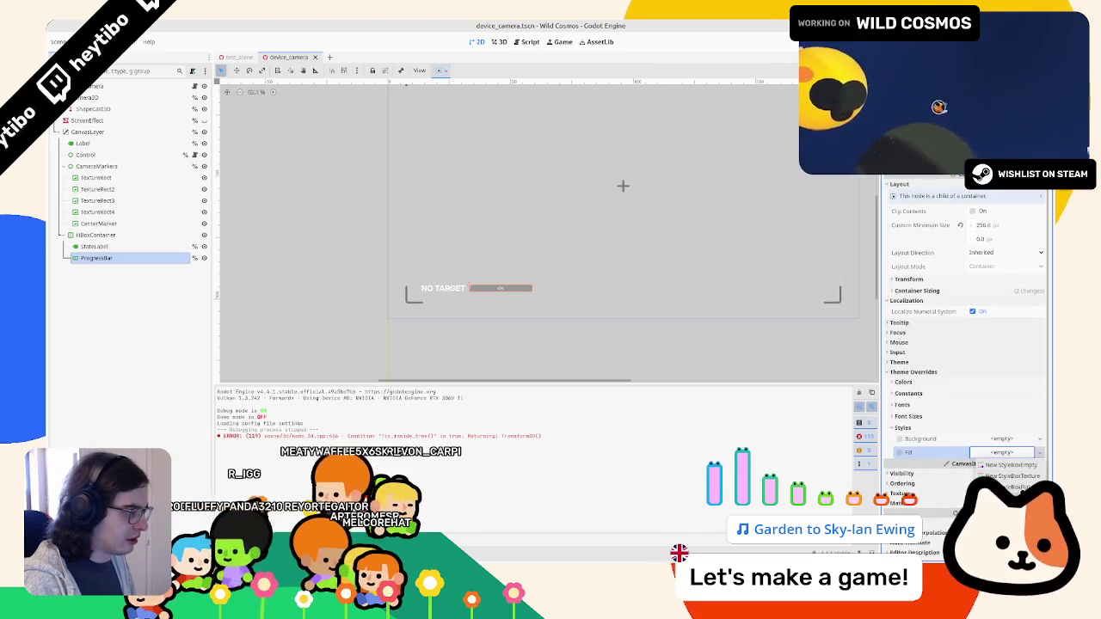
left_click(1011, 487)
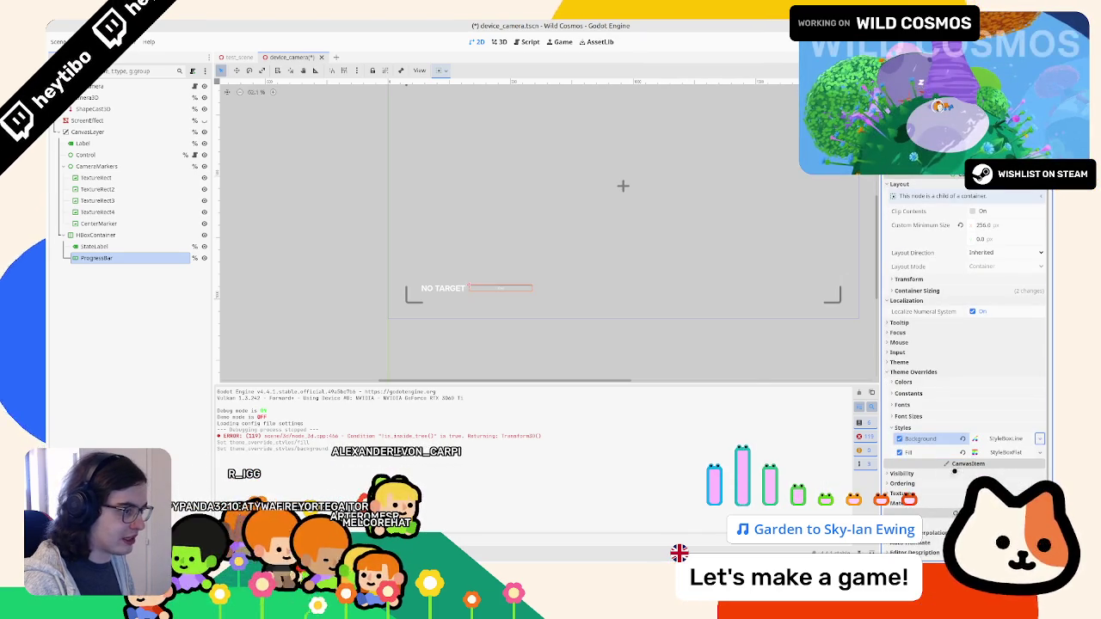
scroll(499, 322, "up", 5)
left_click(1037, 439)
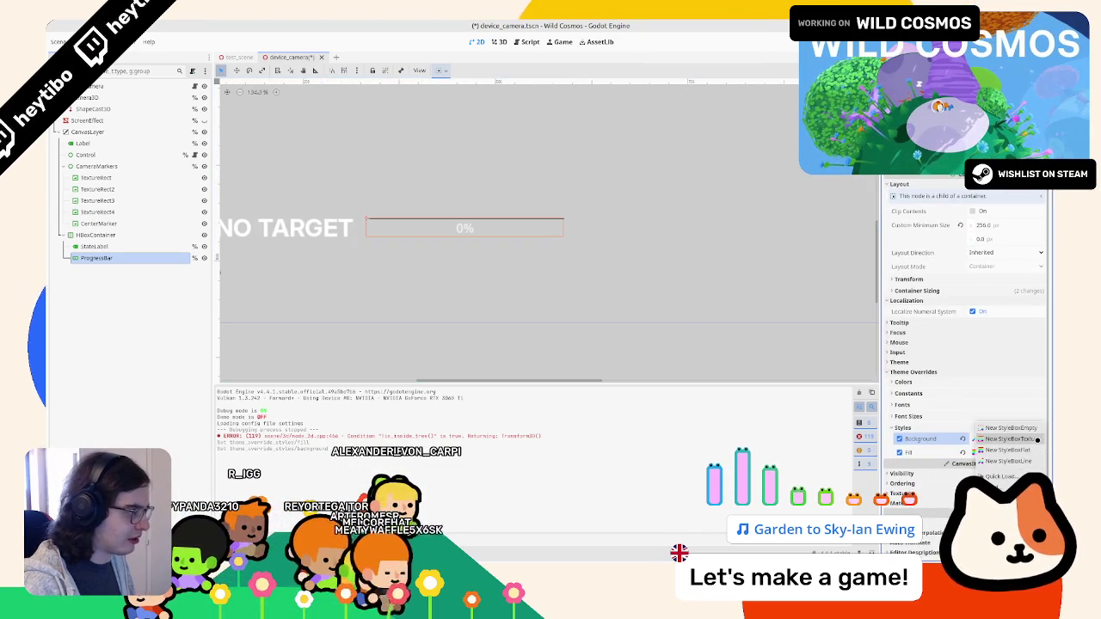
left_click(1036, 454)
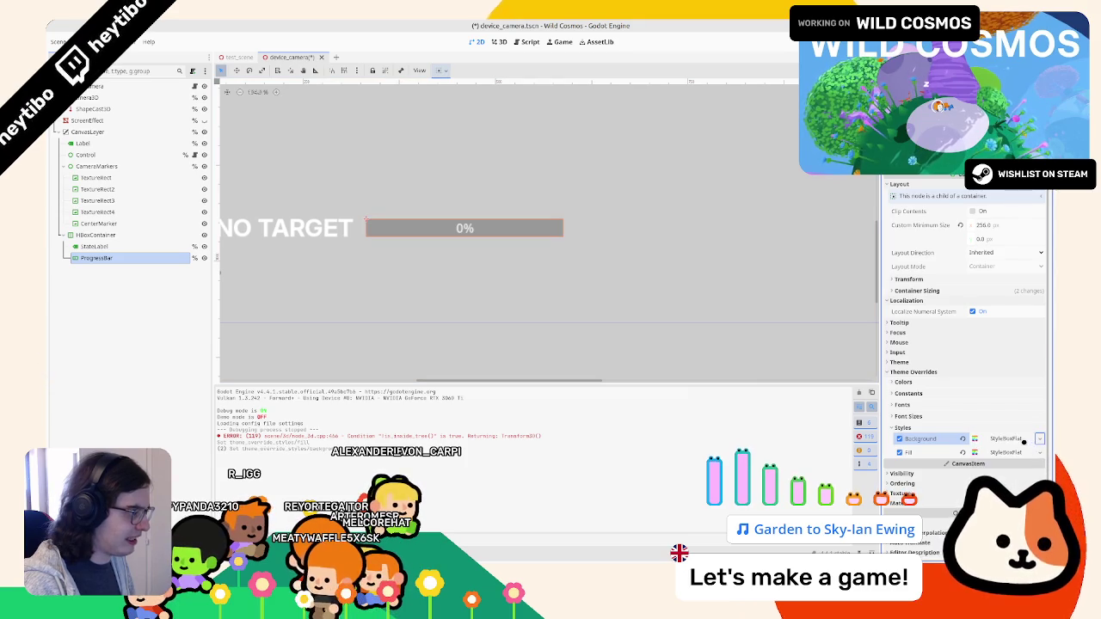
Set the background style's top, right and bottom border widths to 2 px.
scroll(941, 442, "down", 3)
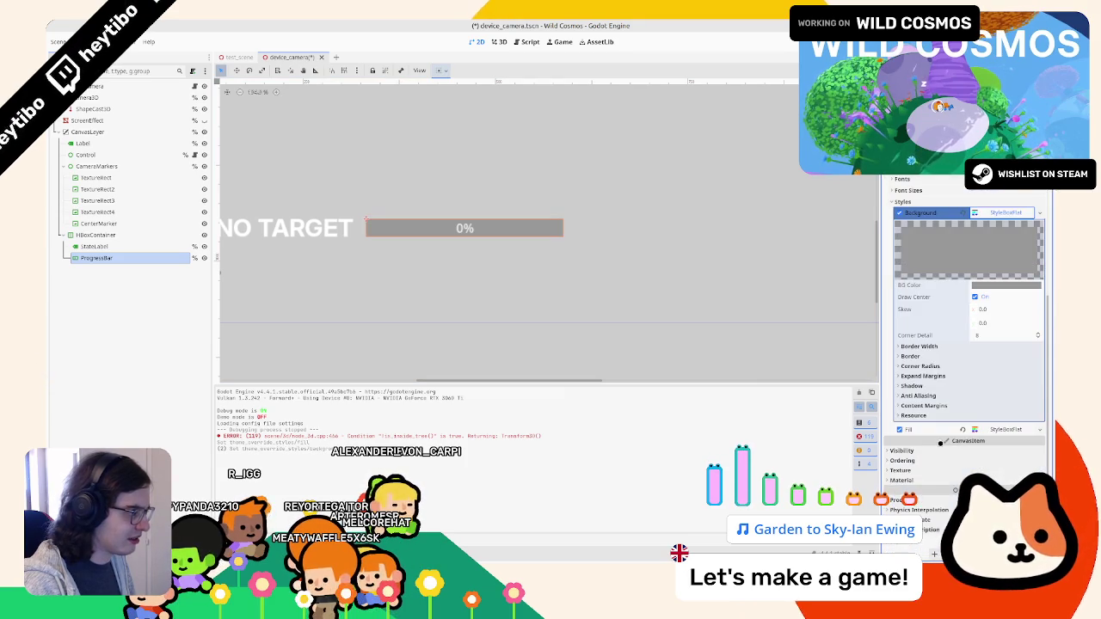
left_click(937, 355)
left_click(1006, 367)
left_click(990, 378)
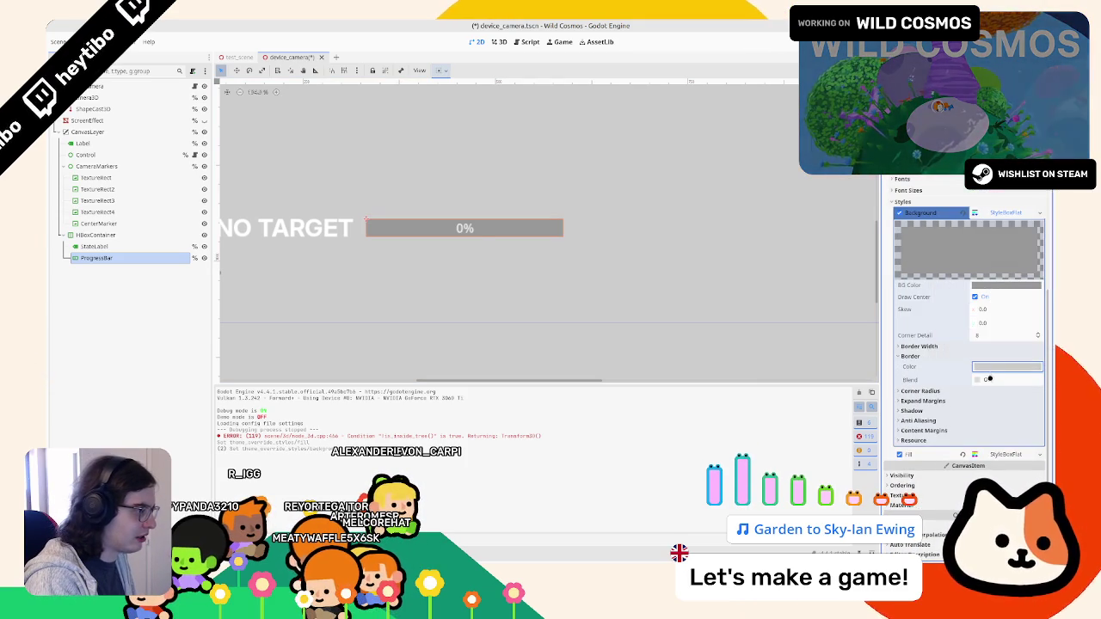
left_click(920, 348)
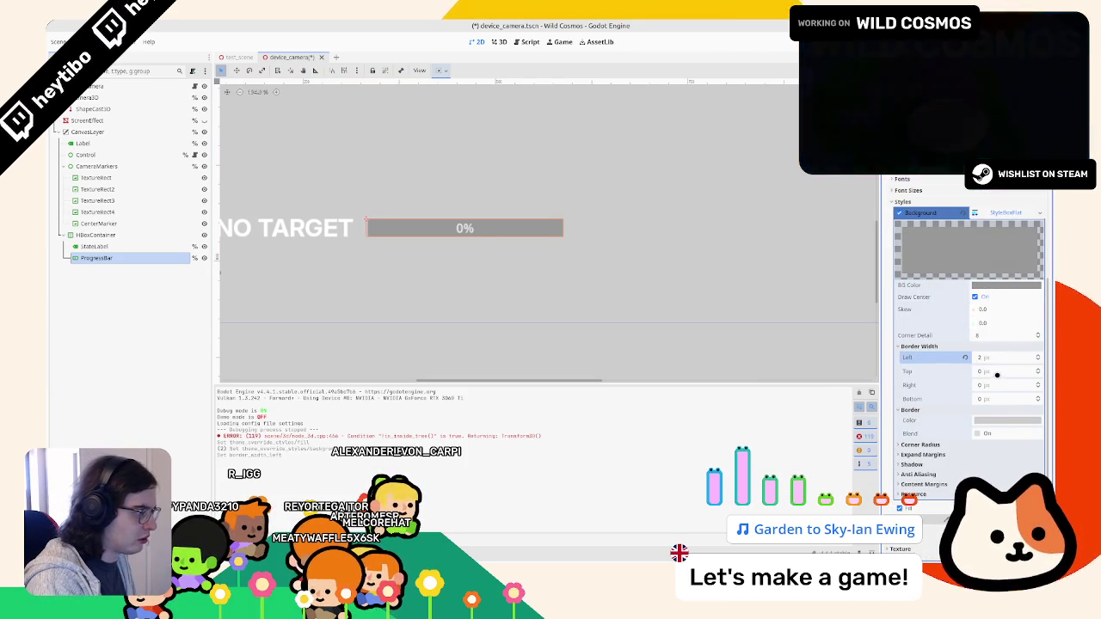
left_click(997, 372)
type("2")
left_click(995, 386)
type("2")
left_click(995, 398)
type("2")
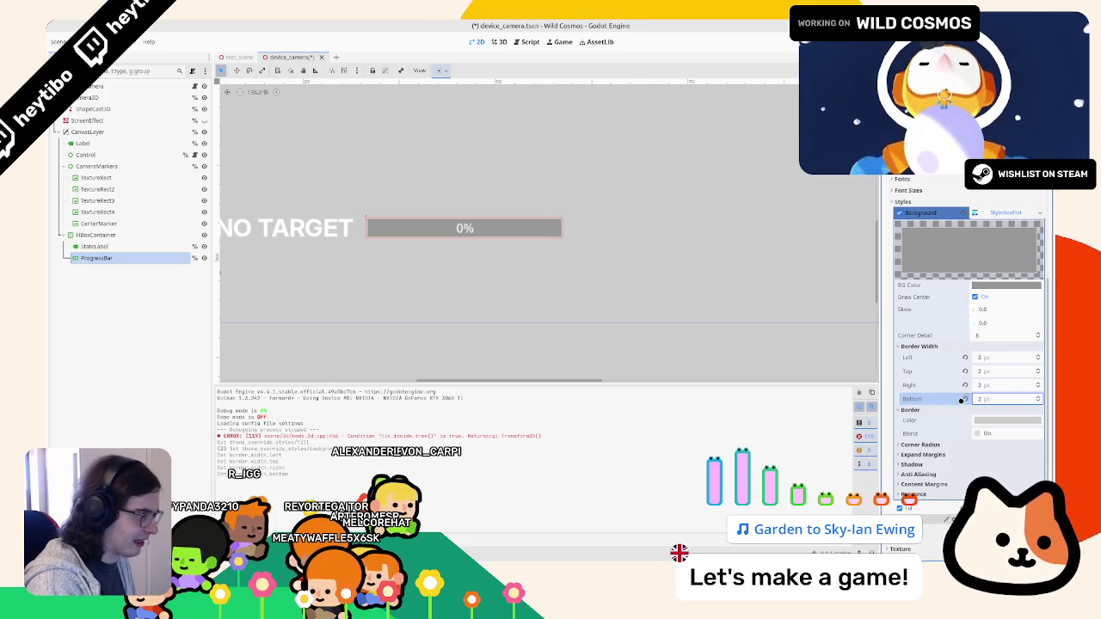
Set the border colour hex to 000000 and turn off border blending.
left_click(1007, 420)
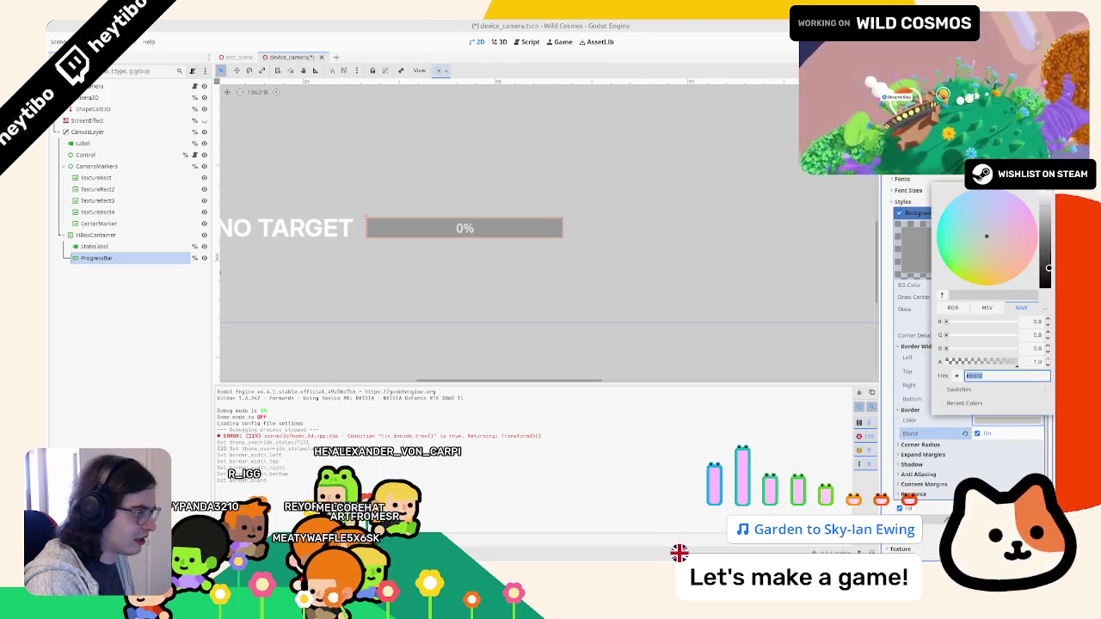
triple_click(1007, 376)
type("000000")
left_click(969, 433)
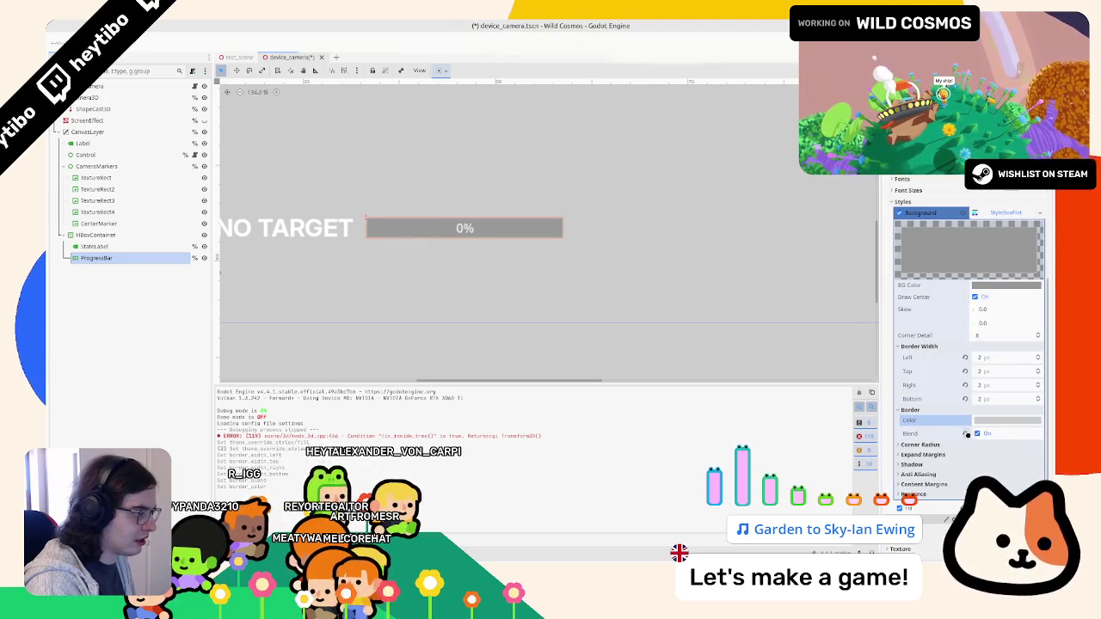
left_click(966, 434)
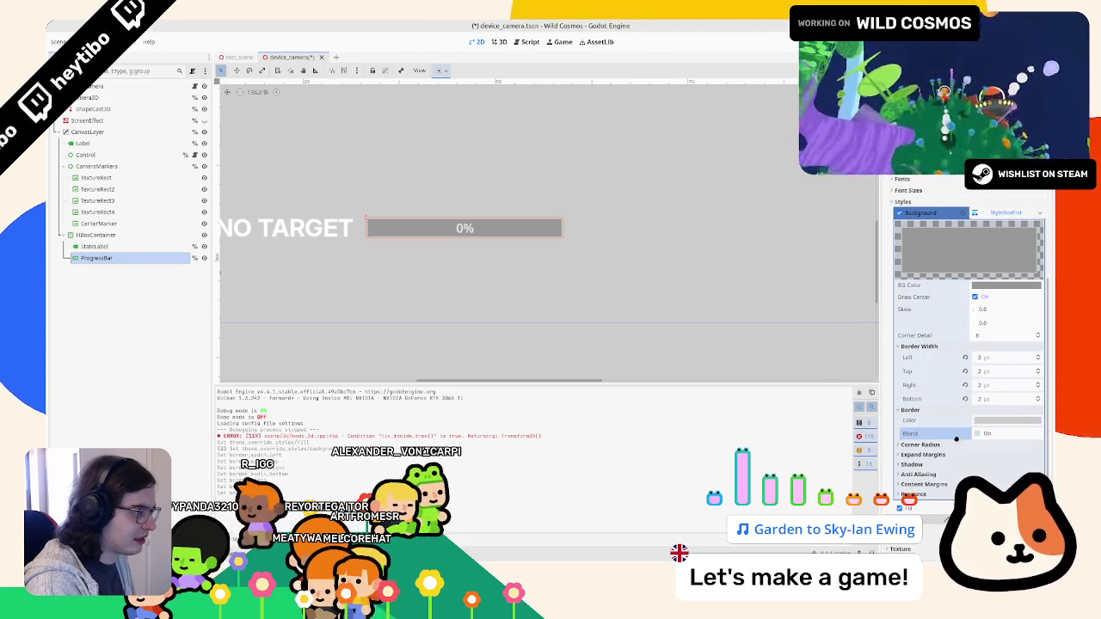
left_click(1007, 421)
Inspect the HBoxContainer, StateLabel and Label nodes, checking the Label's Normal style.
left_click(95, 235)
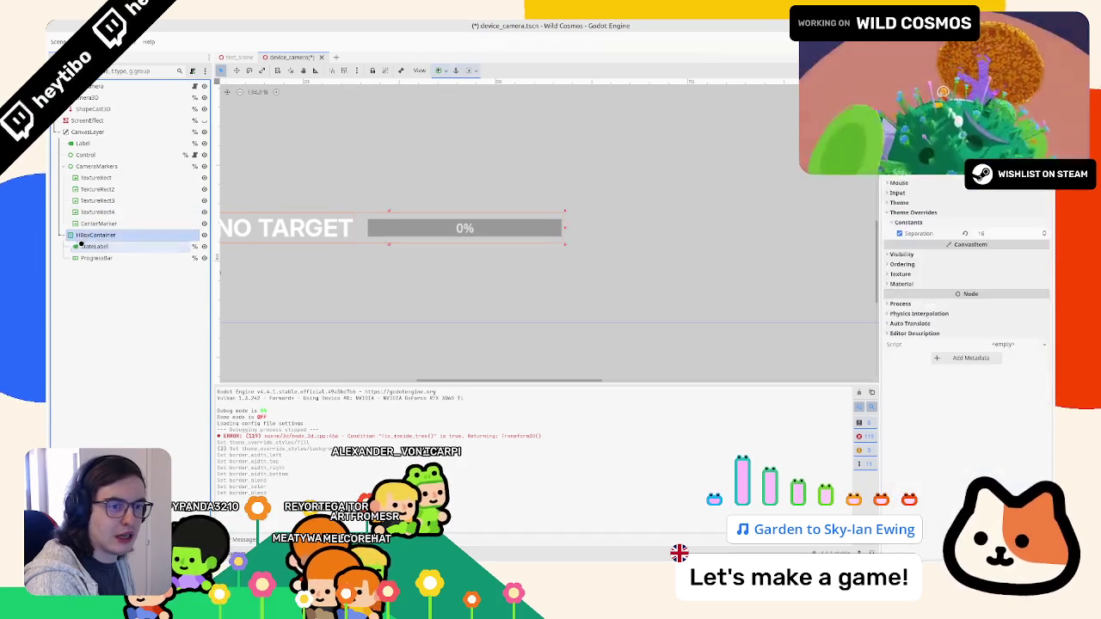
left_click(80, 246)
left_click(82, 142)
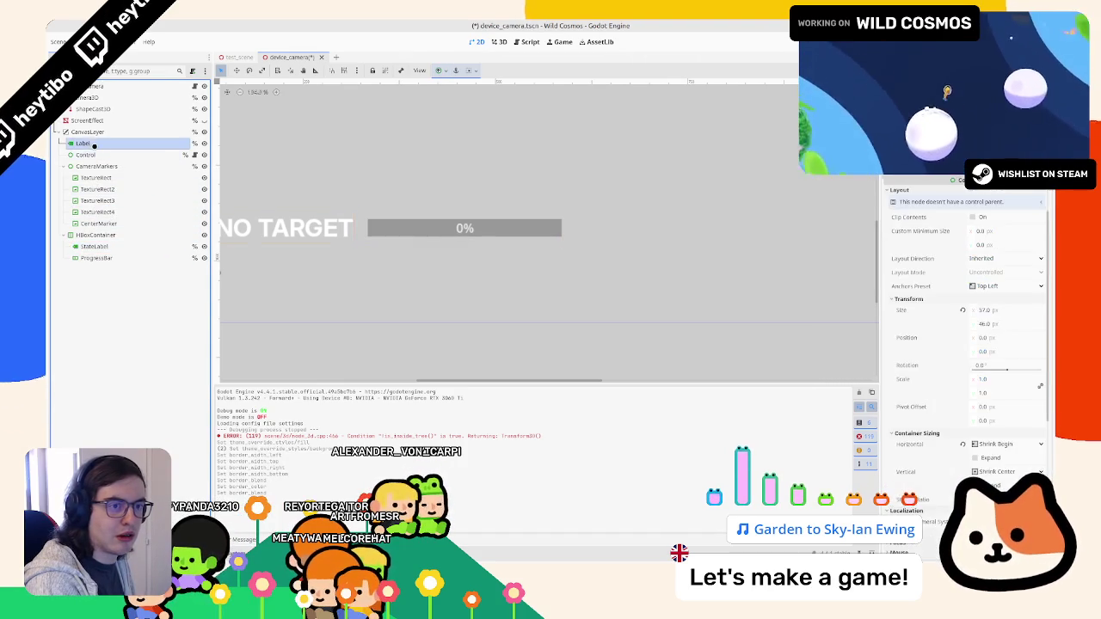
scroll(994, 413, "down", 5)
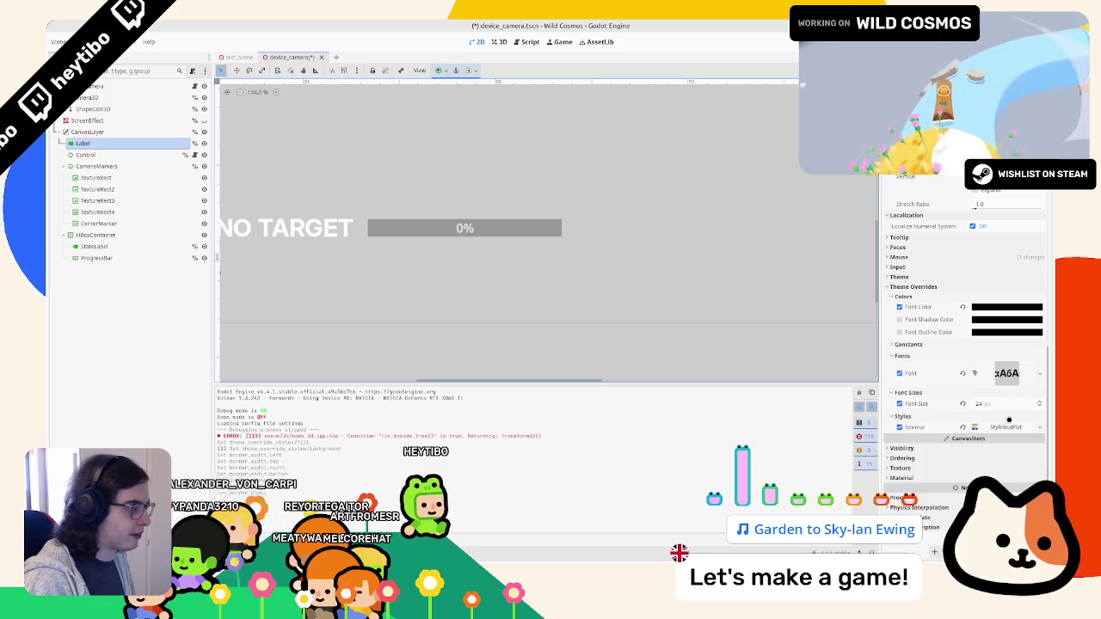
left_click(1005, 425)
left_click(996, 442)
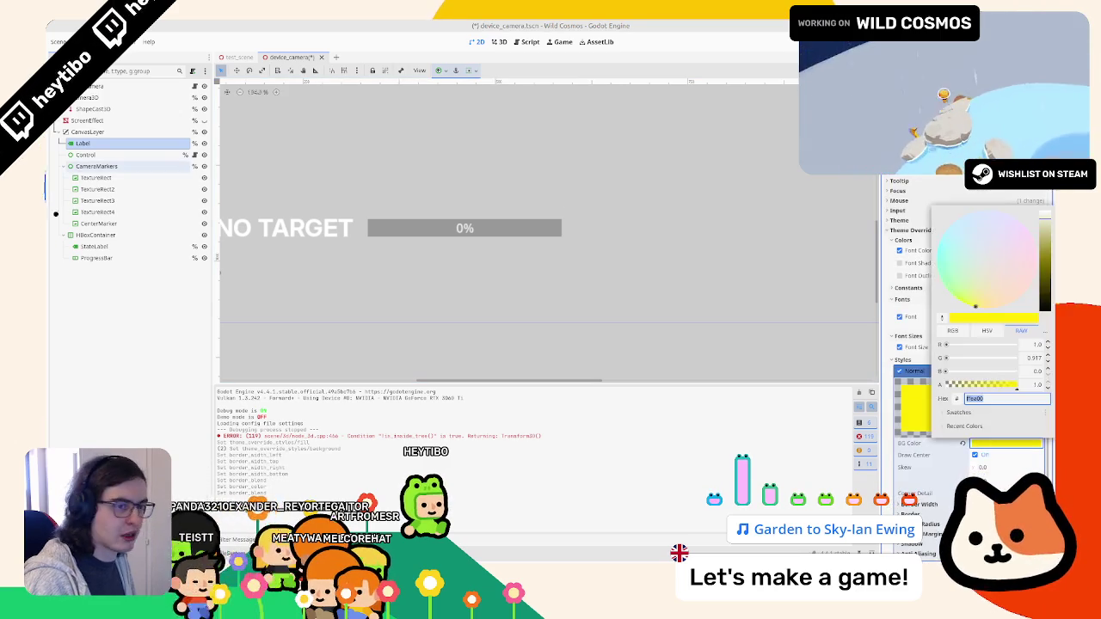
Apply the yellow ffea00 border to the ProgressBar background, disable Draw Center, and save.
left_click(97, 258)
scroll(1006, 366, "down", 3)
left_click(1007, 367)
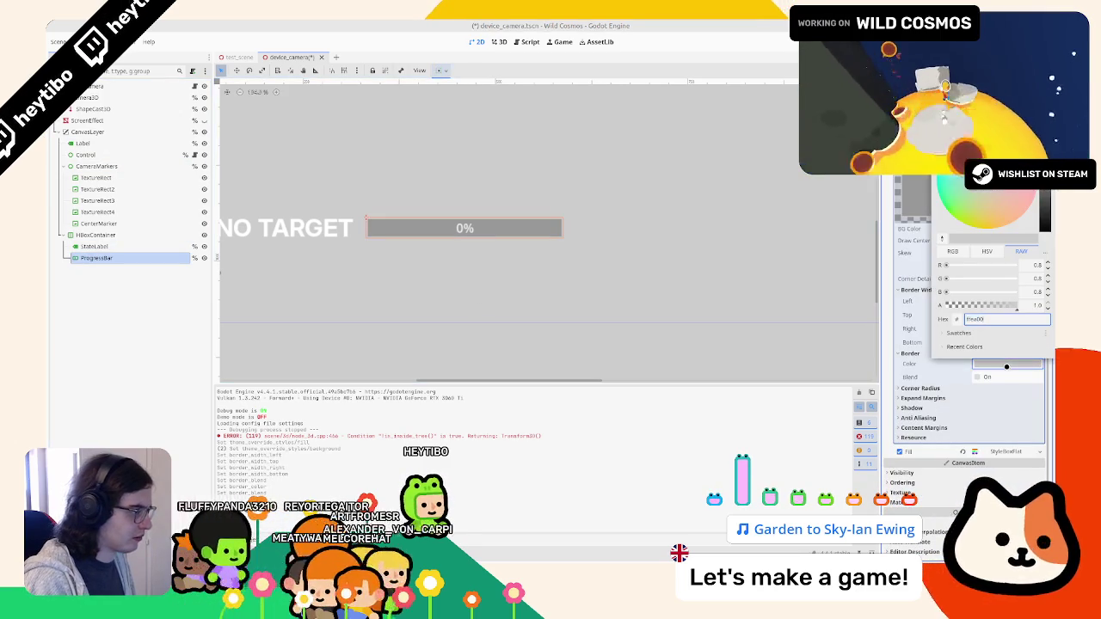
left_click(990, 378)
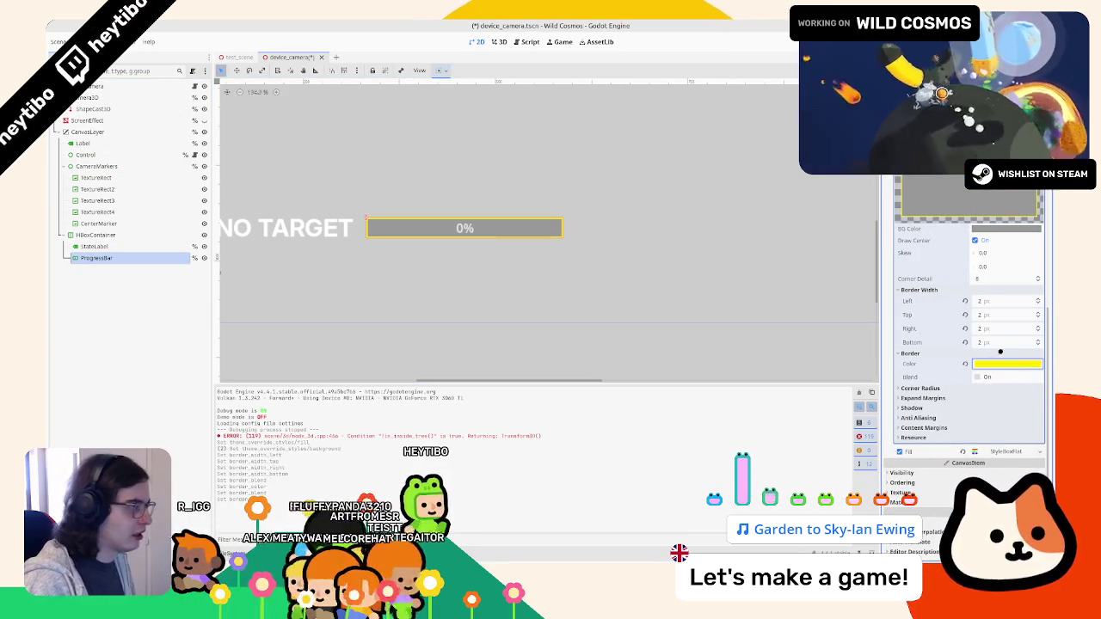
left_click(981, 247)
key("ctrl+s")
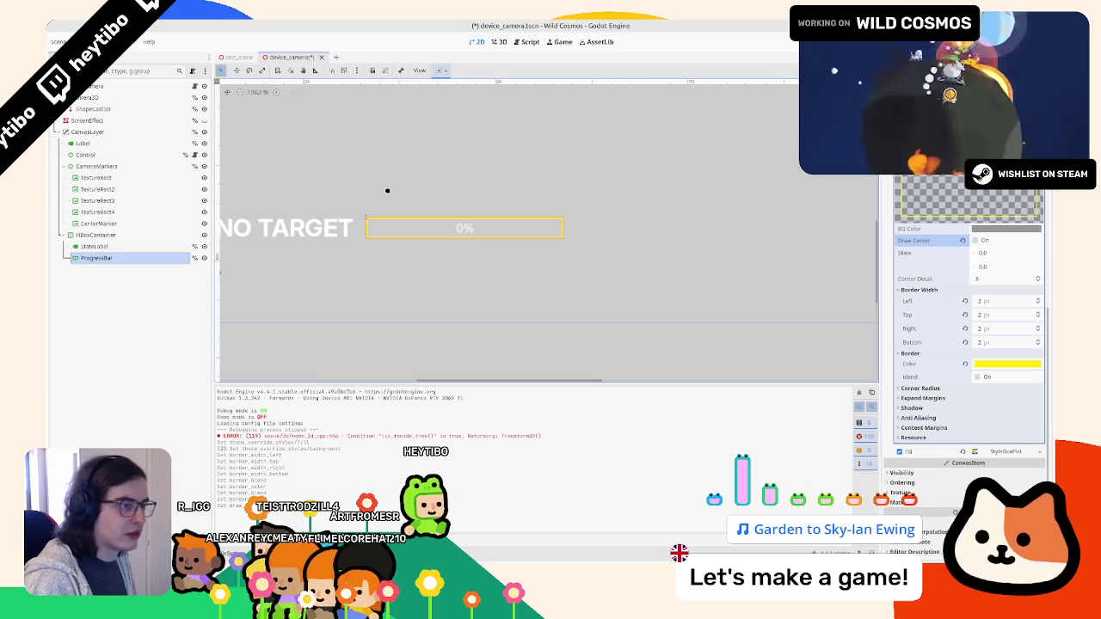
left_click(144, 249)
Set the ProgressBar's preview Value to 40 and its minimum height to 32 px, then save.
left_click(96, 258)
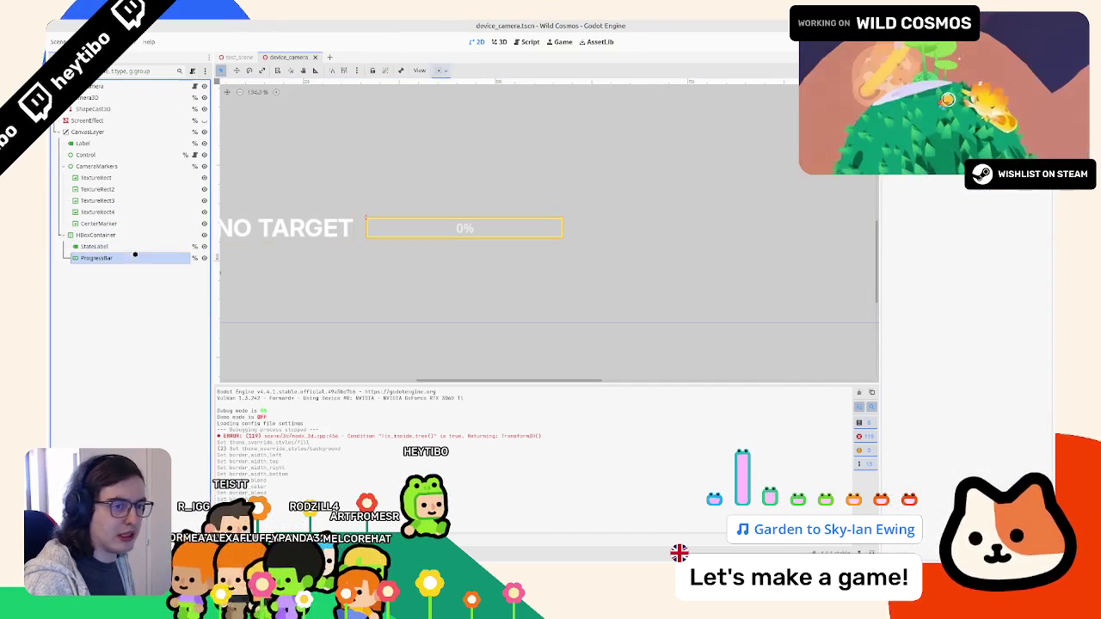
scroll(977, 205, "down", 3)
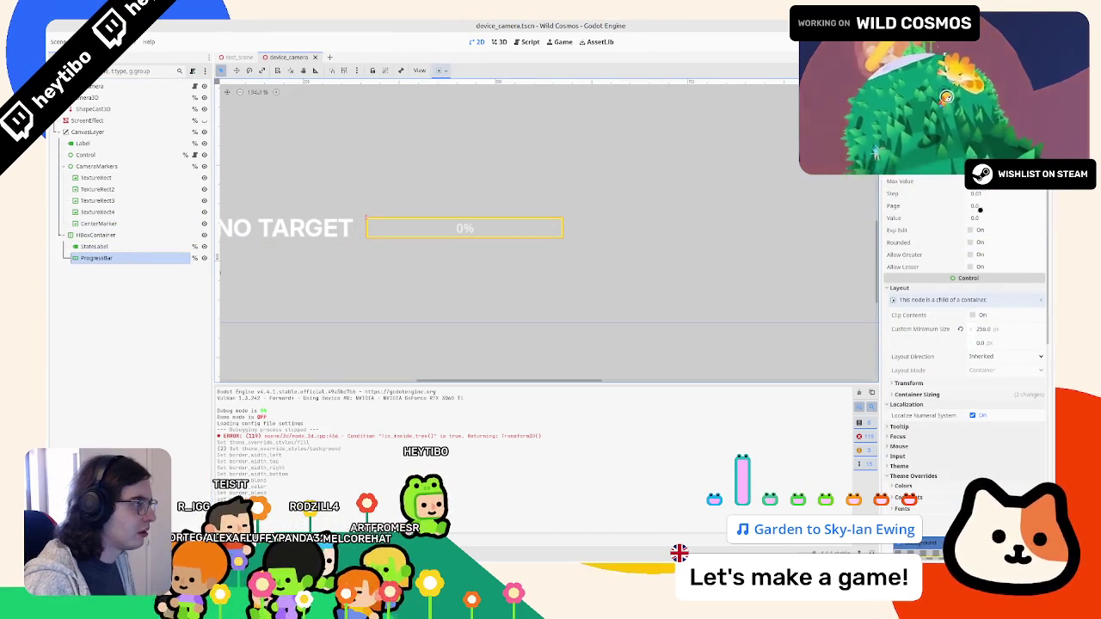
left_click(980, 219)
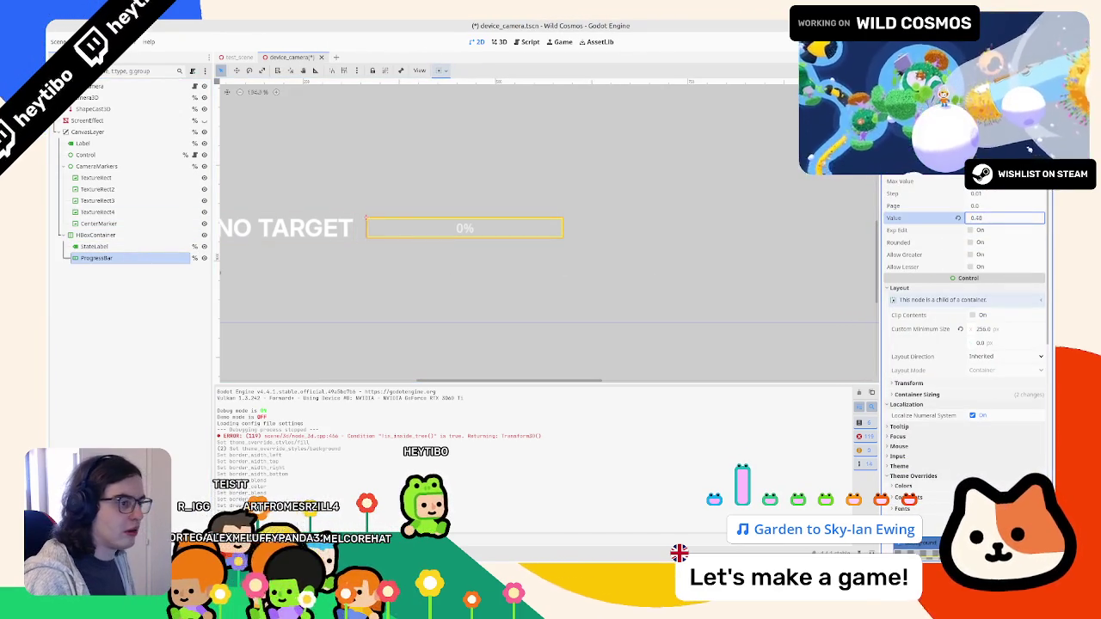
type("50")
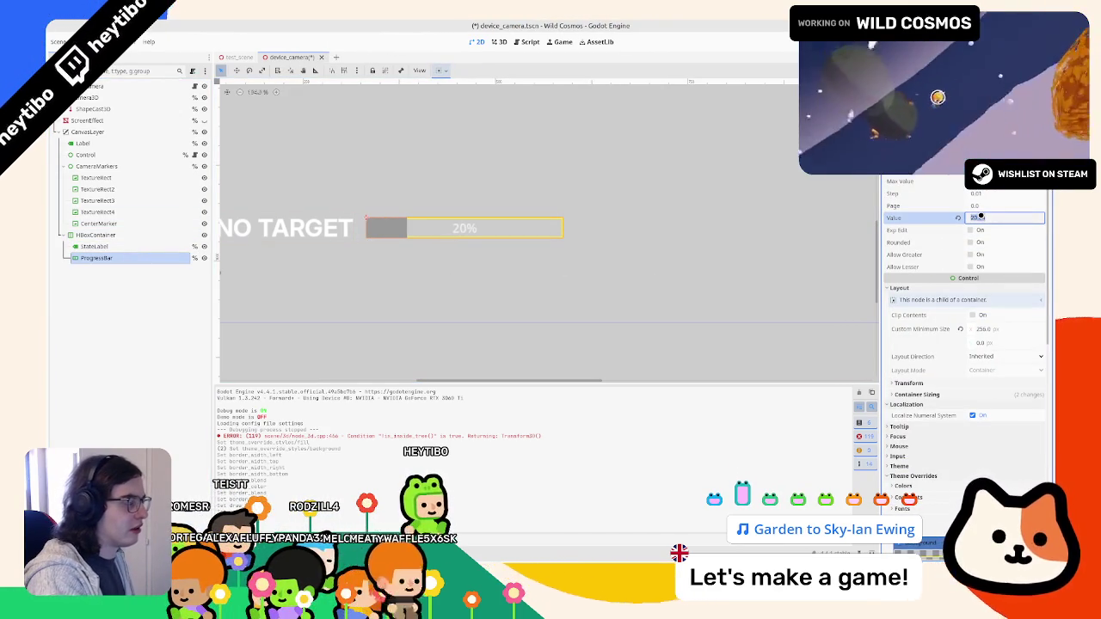
key("Return")
type("40")
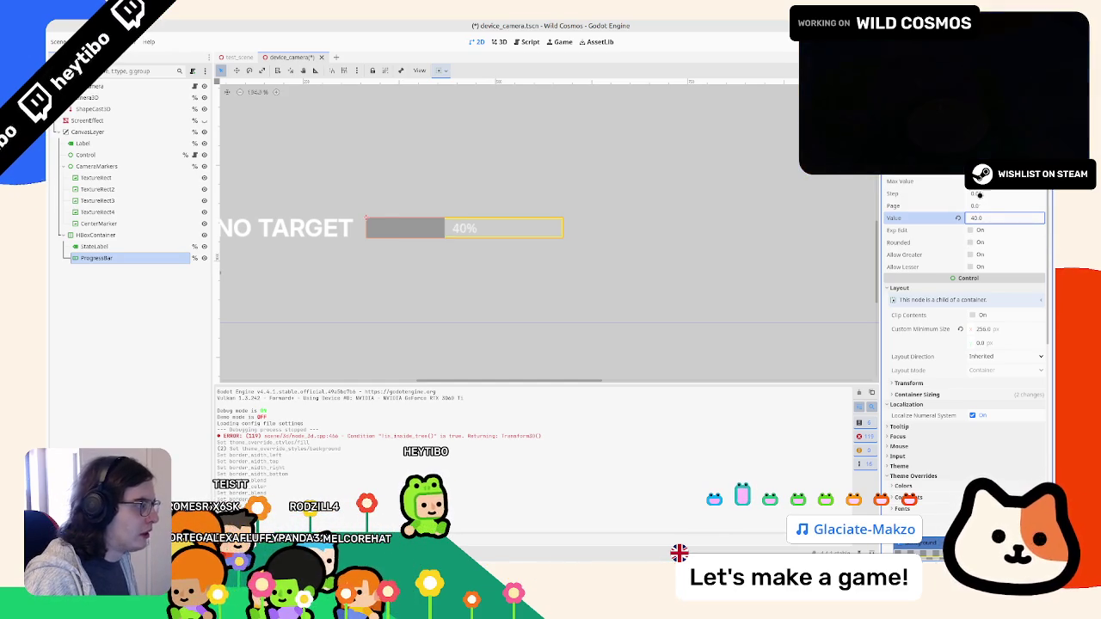
key("Return")
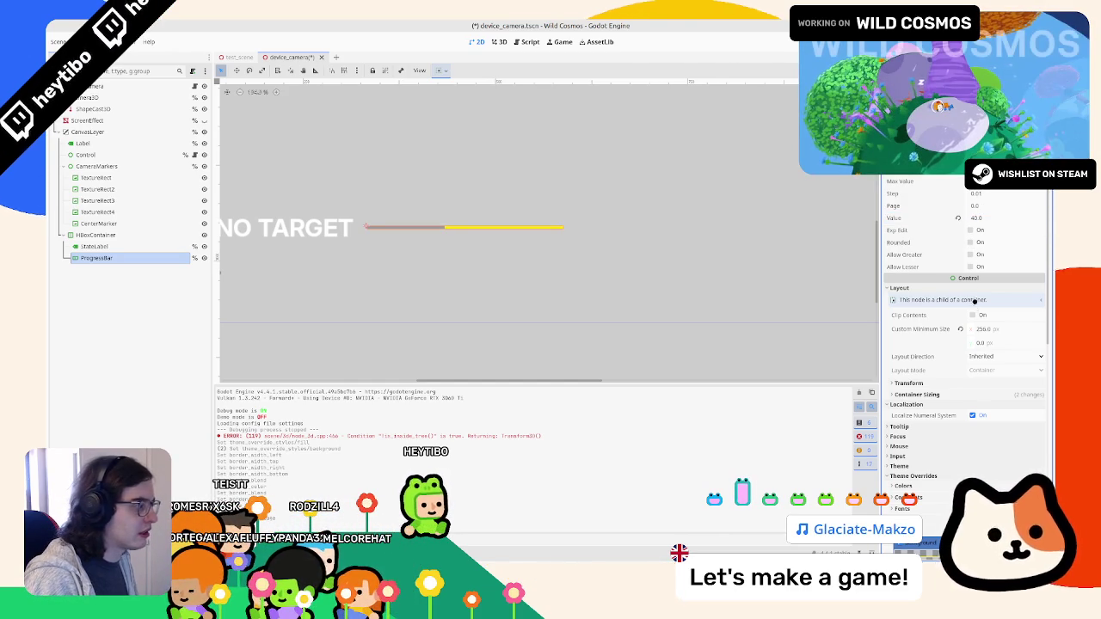
type("32")
key("Tab")
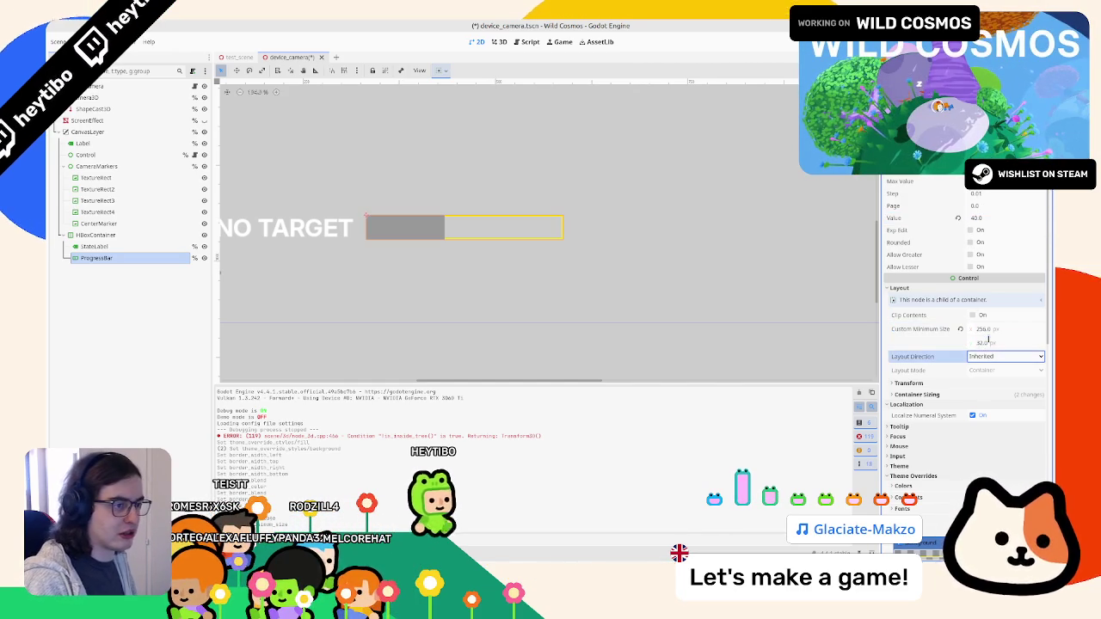
key("ctrl+s")
scroll(990, 387, "down", 10)
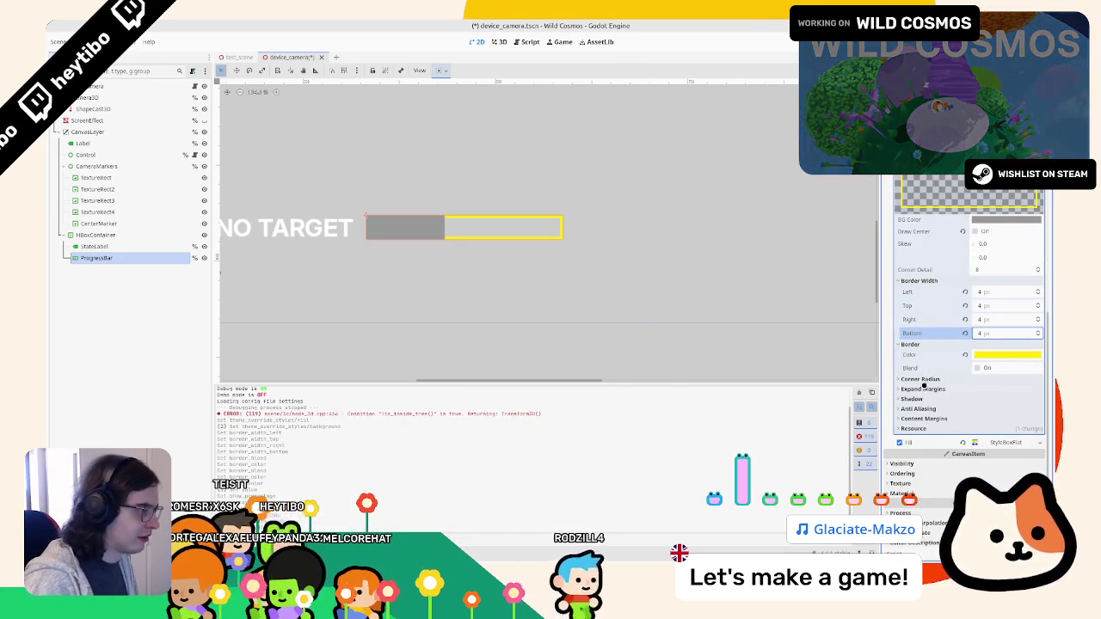
Make the Fill style's colour yellow, reset Value to 0, and run the scene.
left_click(1002, 442)
scroll(941, 363, "down", 5)
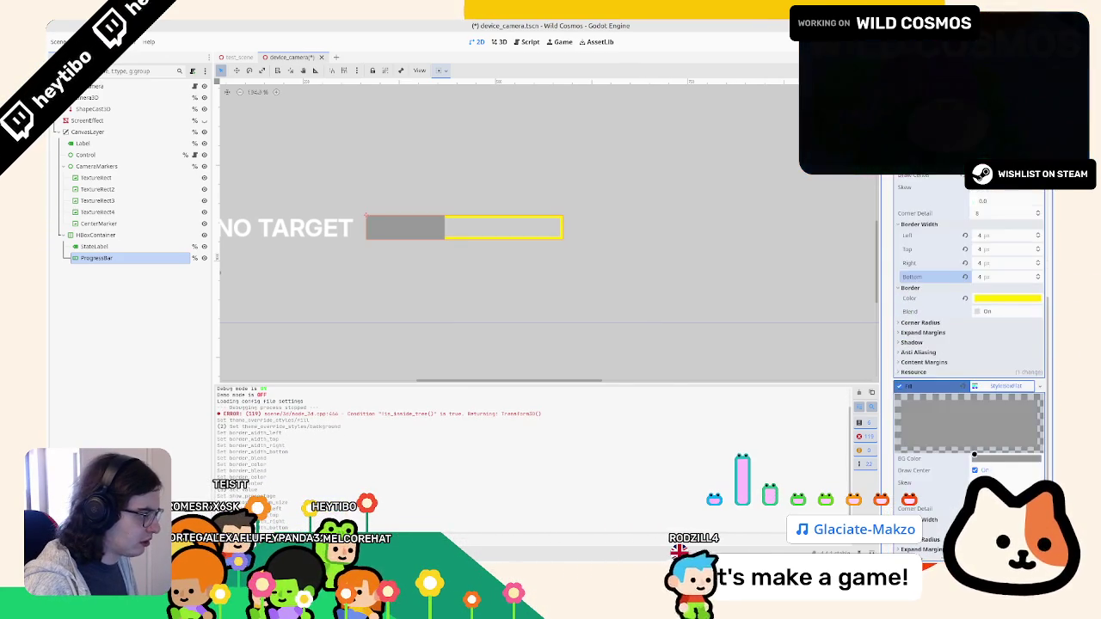
left_click(1006, 296)
left_click(912, 430)
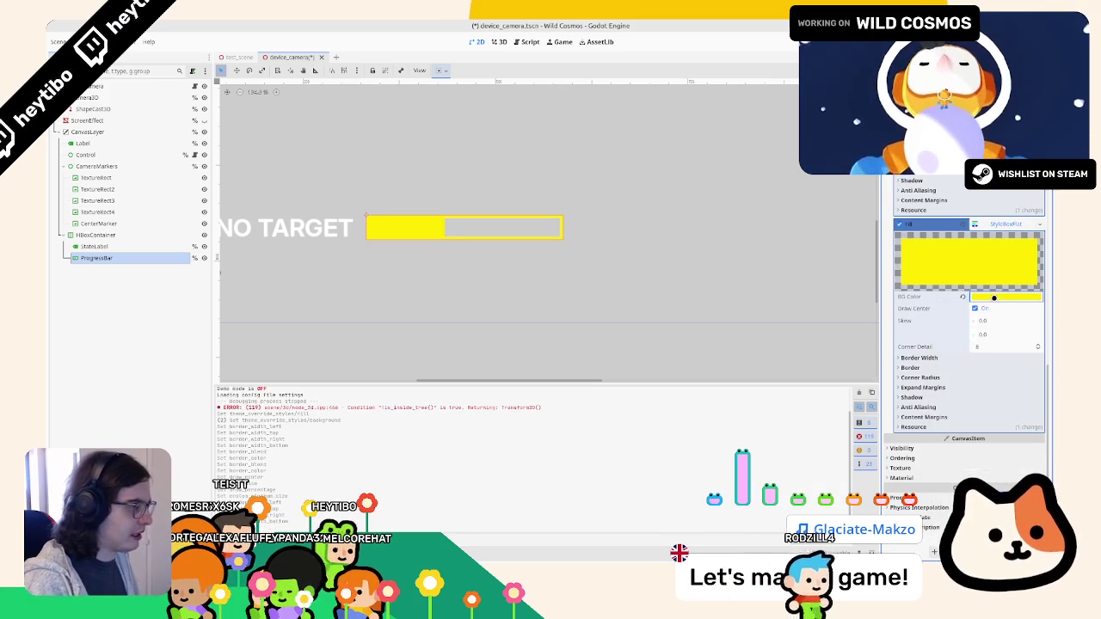
scroll(963, 232, "up", 10)
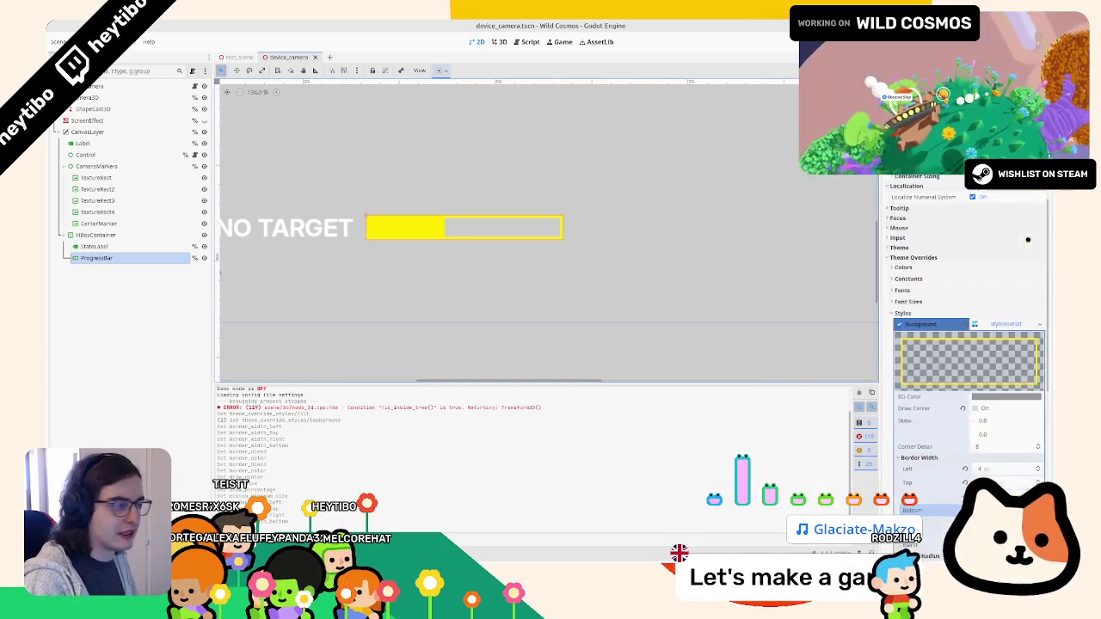
left_click(956, 220)
key("F6")
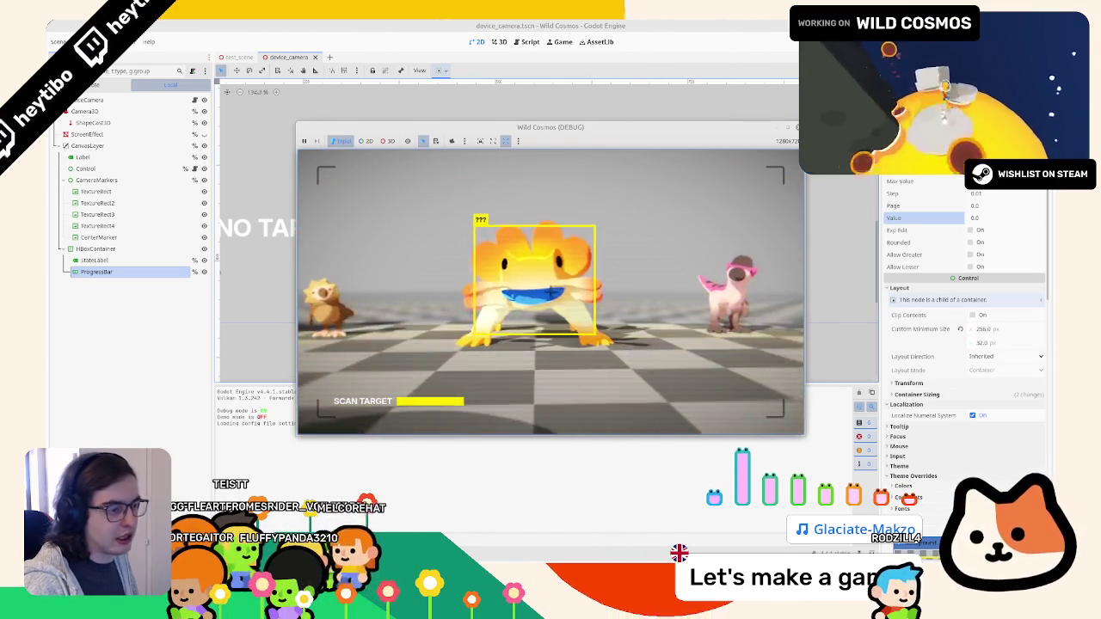
Close the running game and go back to the device_camera.gd script.
key("F8")
left_click(524, 41)
scroll(531, 232, "up", 15)
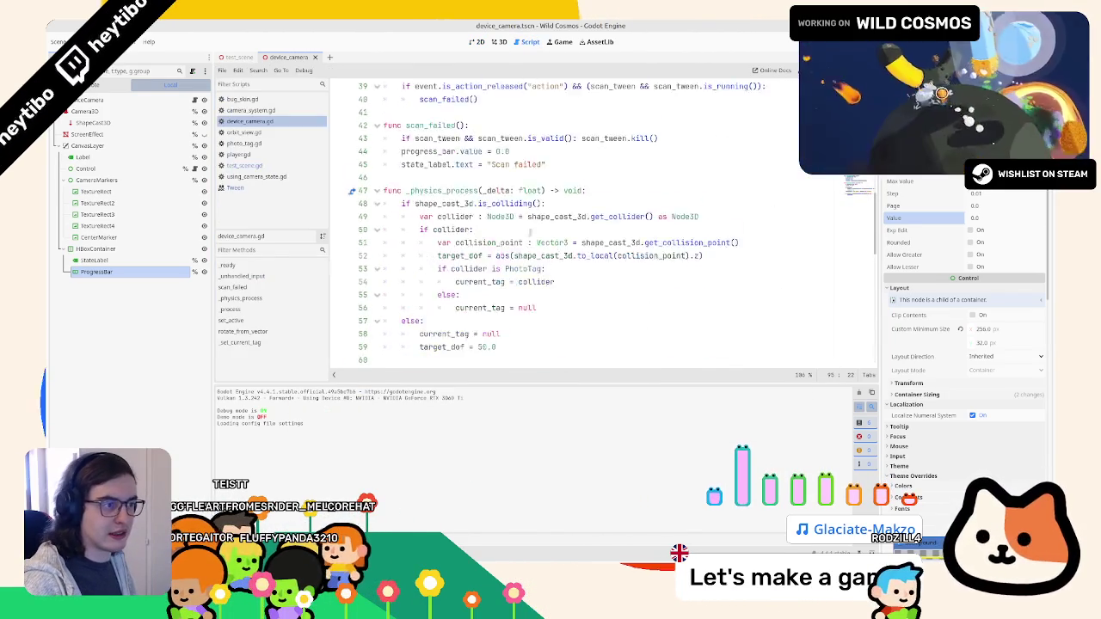
Add a scan_success() function with a pass body, give scan_failed a -> void return, and save.
scroll(531, 232, "up", 4)
left_click(473, 269)
key("Return")
key("Return")
type("f")
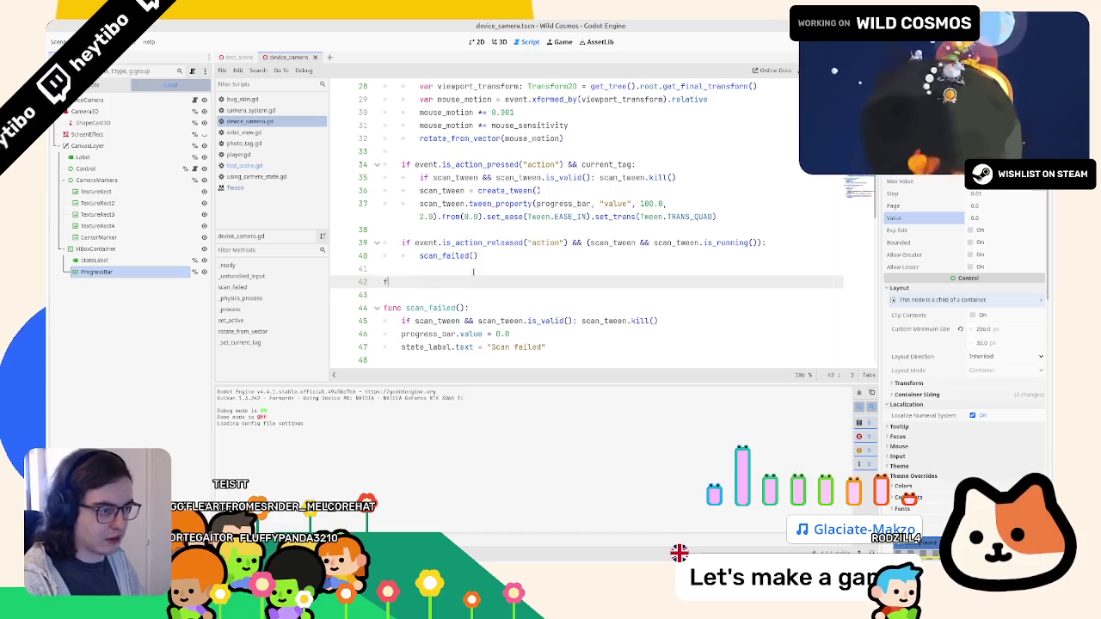
type("unc scan_success() -> void:")
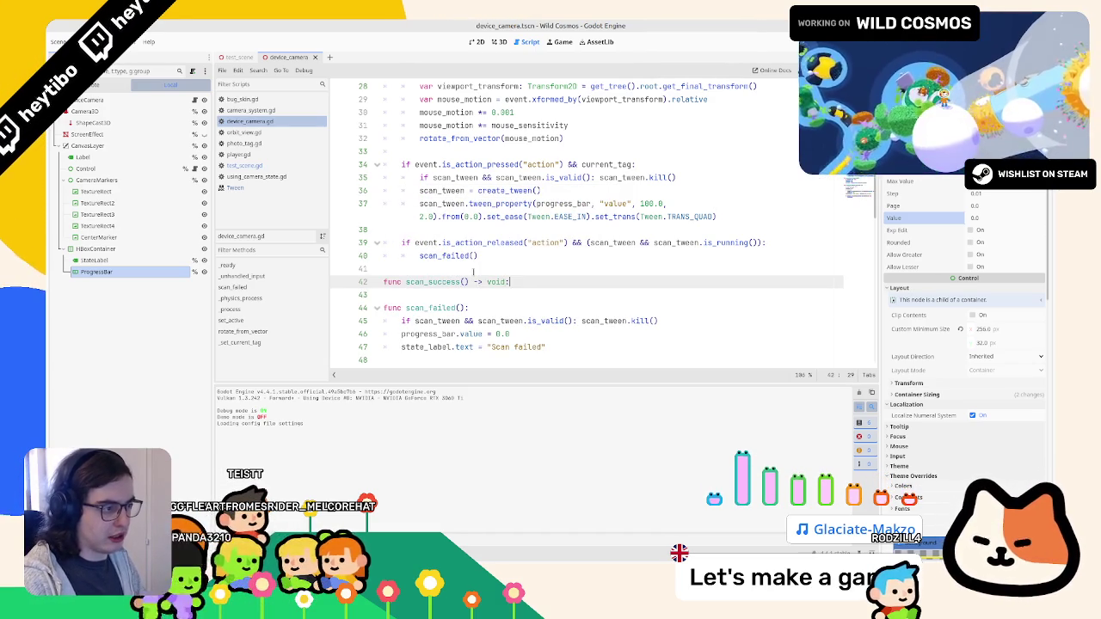
key("Return")
type("pass")
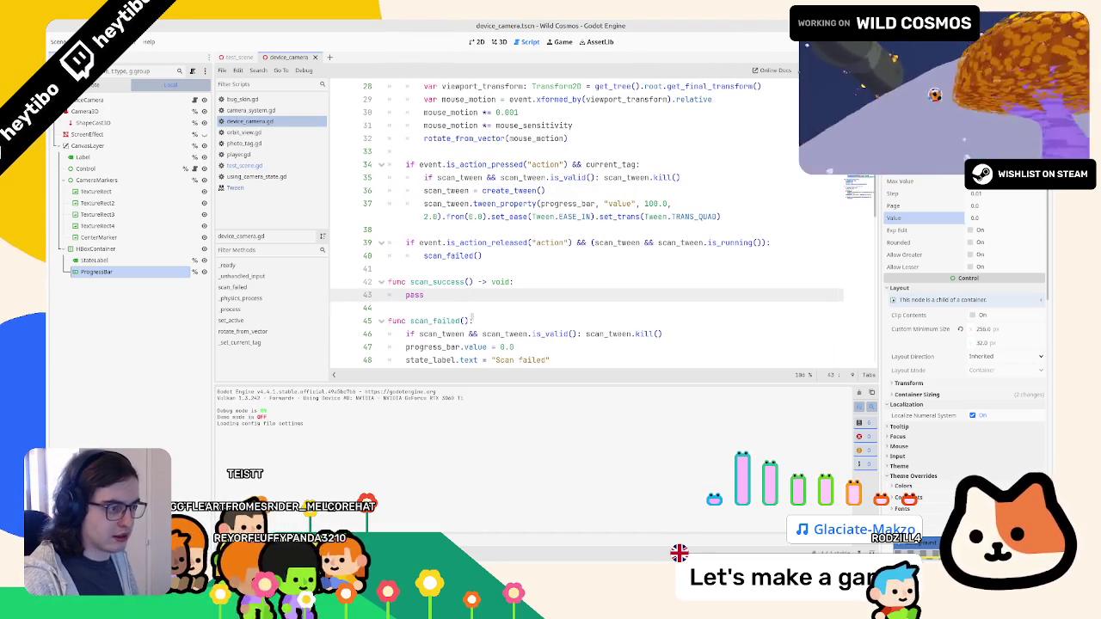
left_click(472, 320)
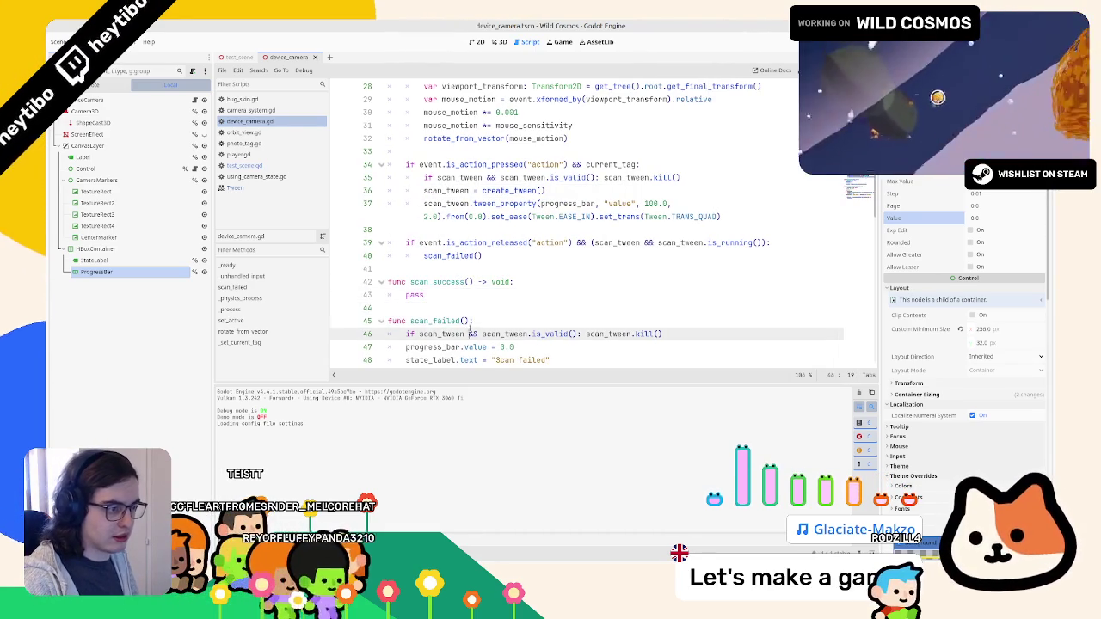
type("-> void")
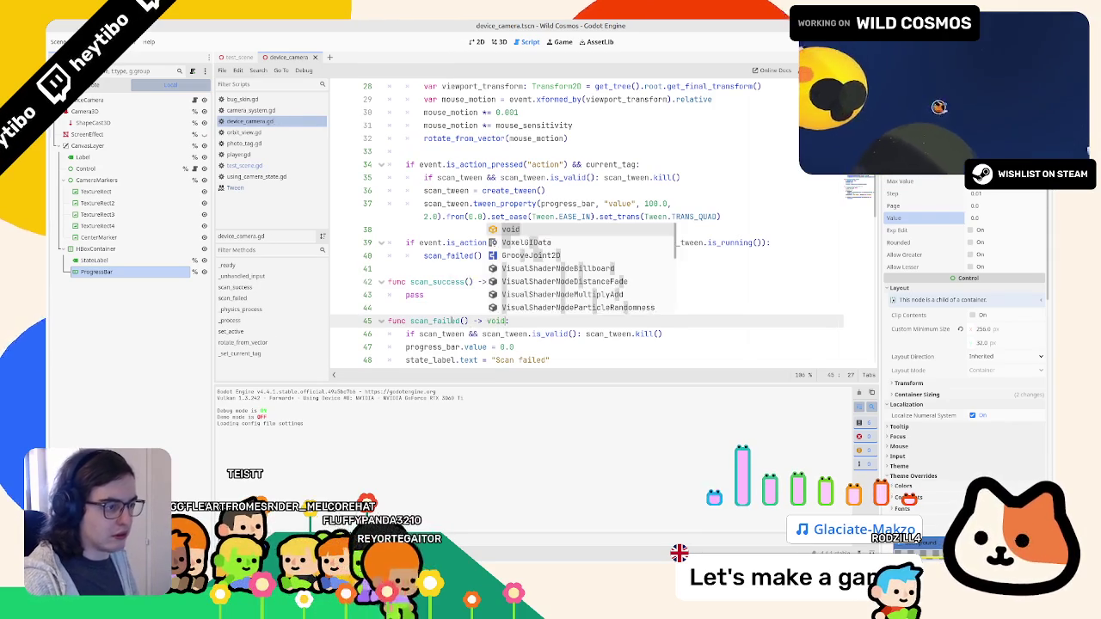
double_click(430, 282)
key("ctrl+s")
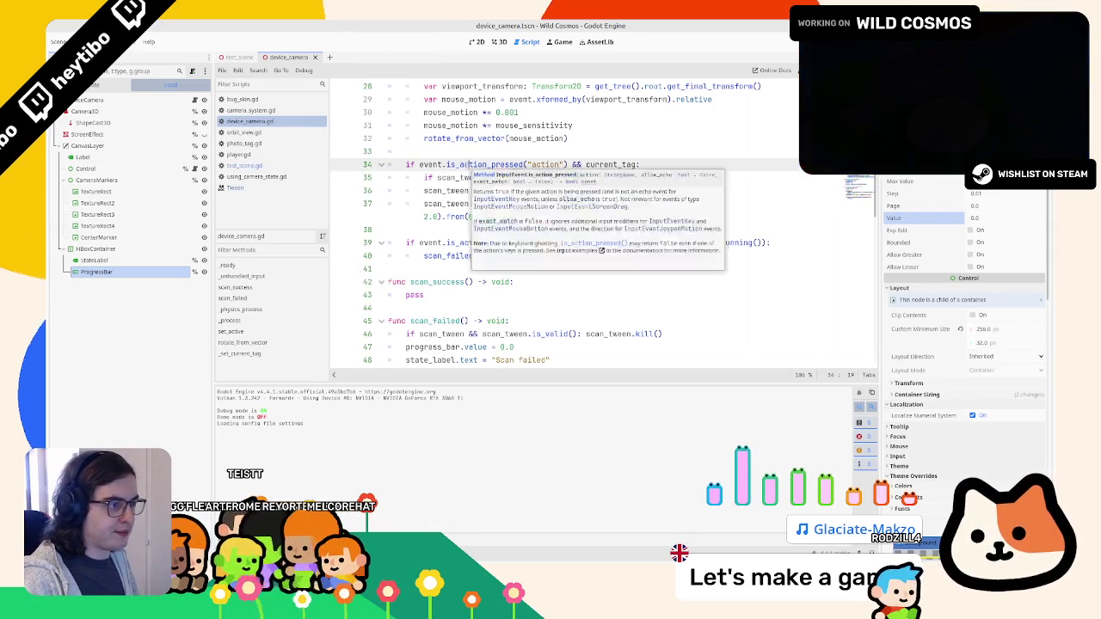
Chain scan_tween.tween_callback(scan_success) after the tween setup and run the game.
left_click(807, 205)
key("Return")
type("s")
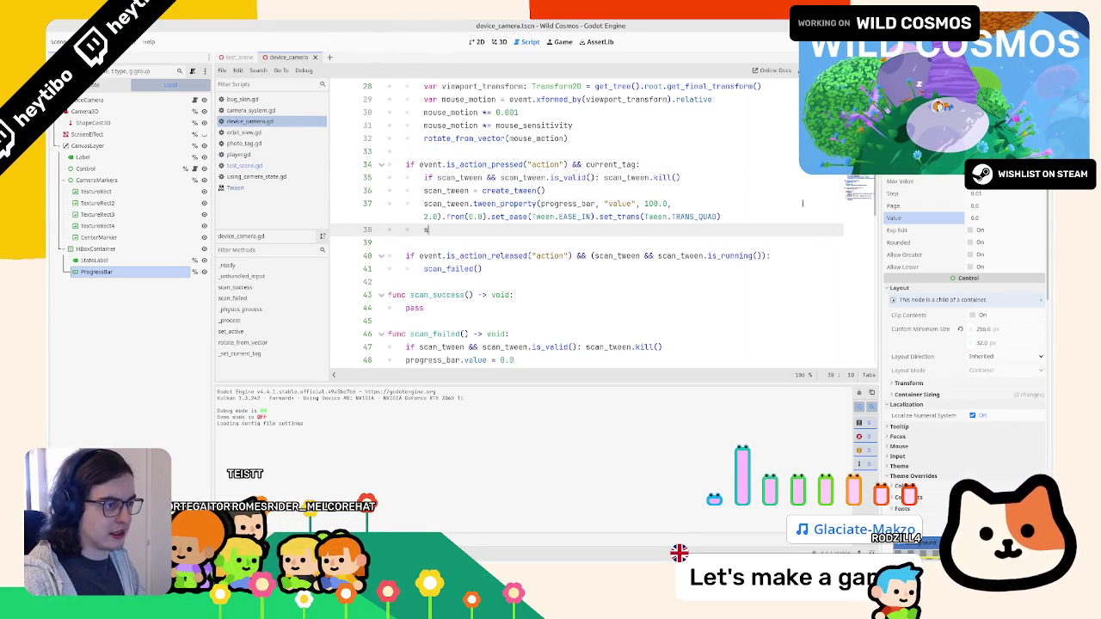
type("can_tween.tw")
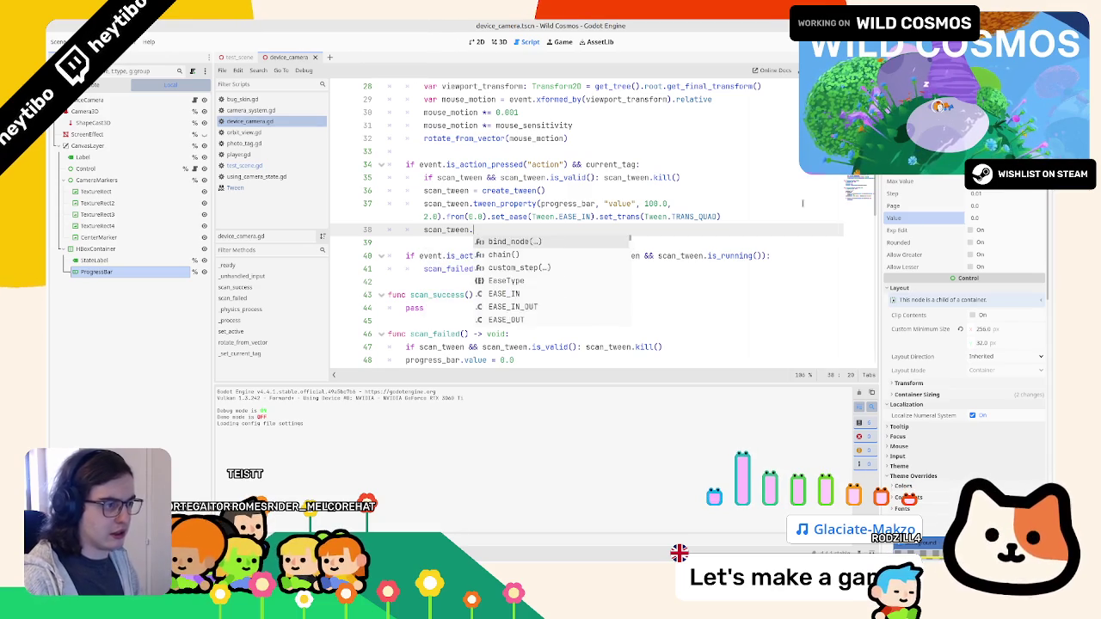
key("Return")
type("scan_success")
key("F5")
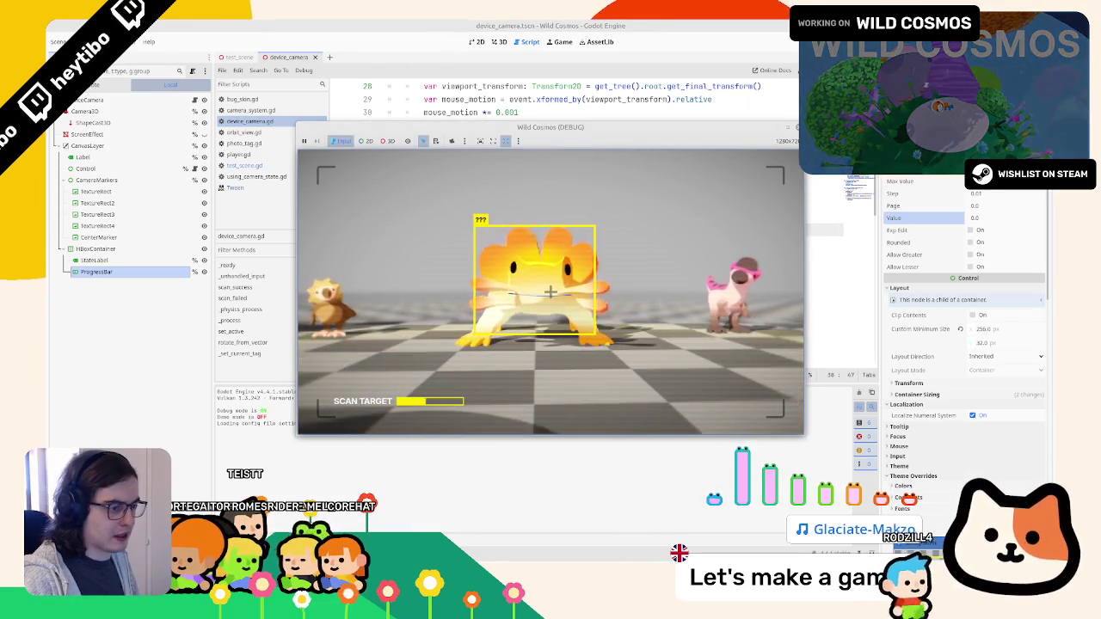
Replace pass in scan_success with state_label.text = "Scan Success" and relaunch the game.
key("F8")
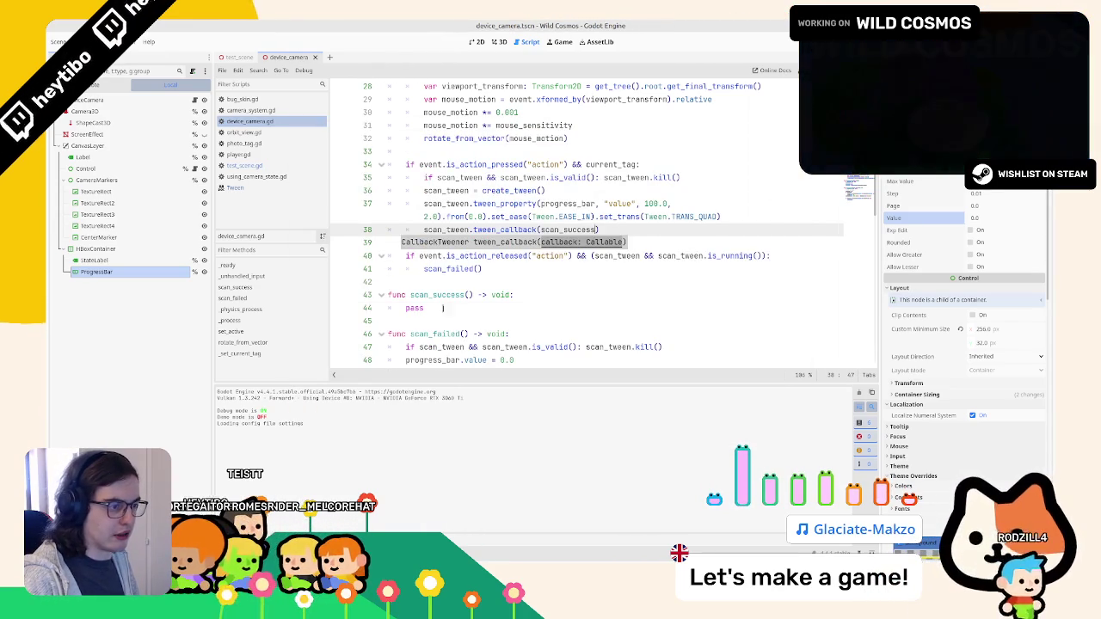
double_click(415, 308)
scroll(424, 307, "down", 2)
left_click(423, 299)
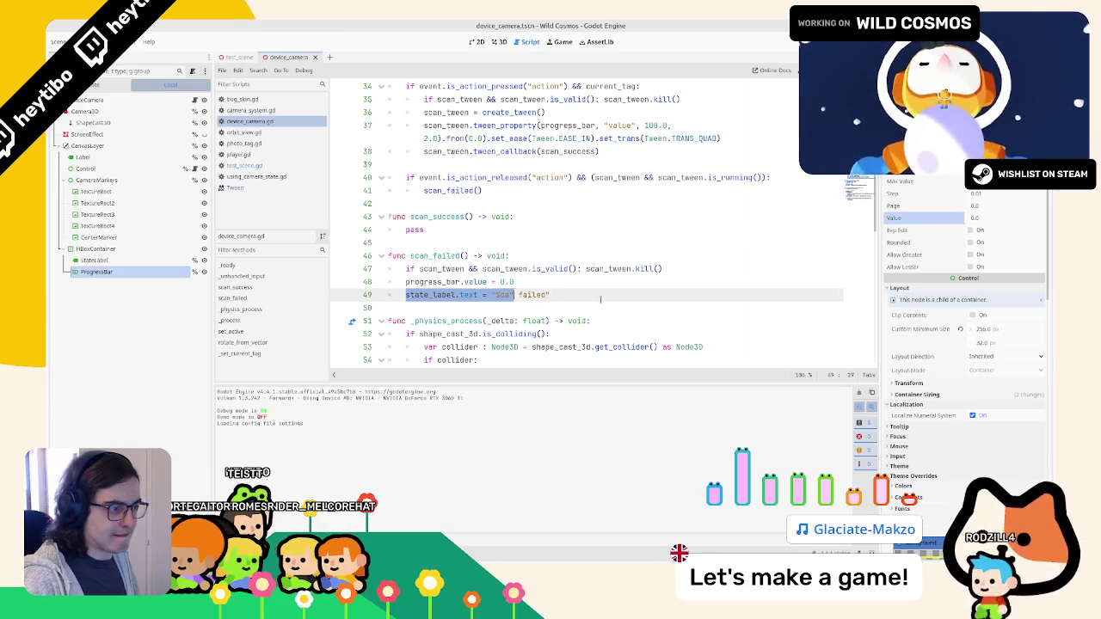
double_click(486, 224)
left_click(520, 220)
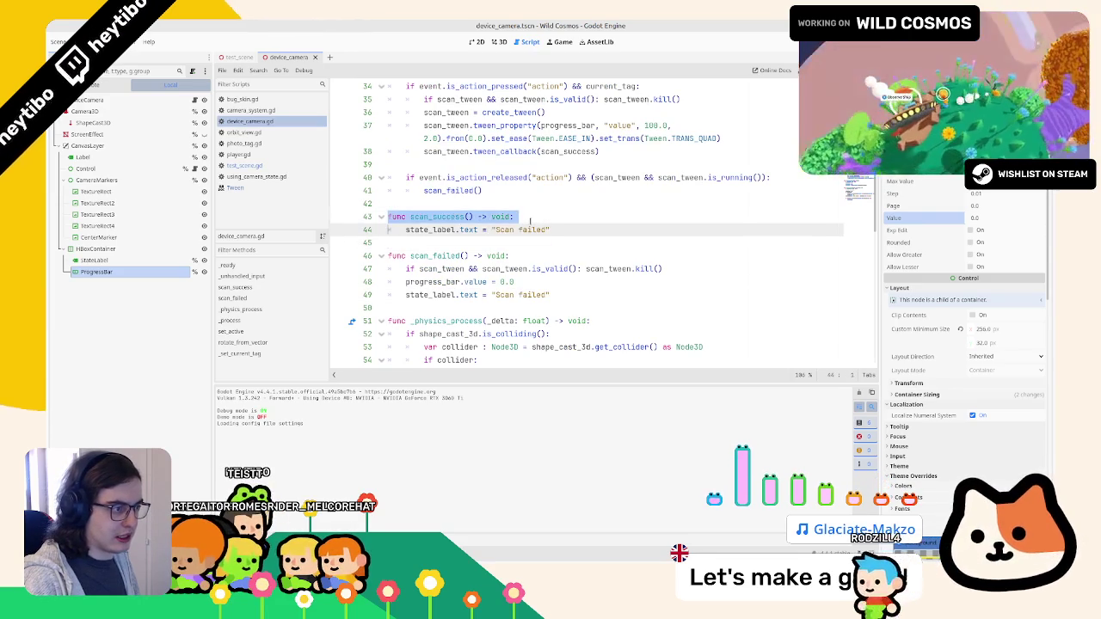
double_click(532, 230)
type("Success")
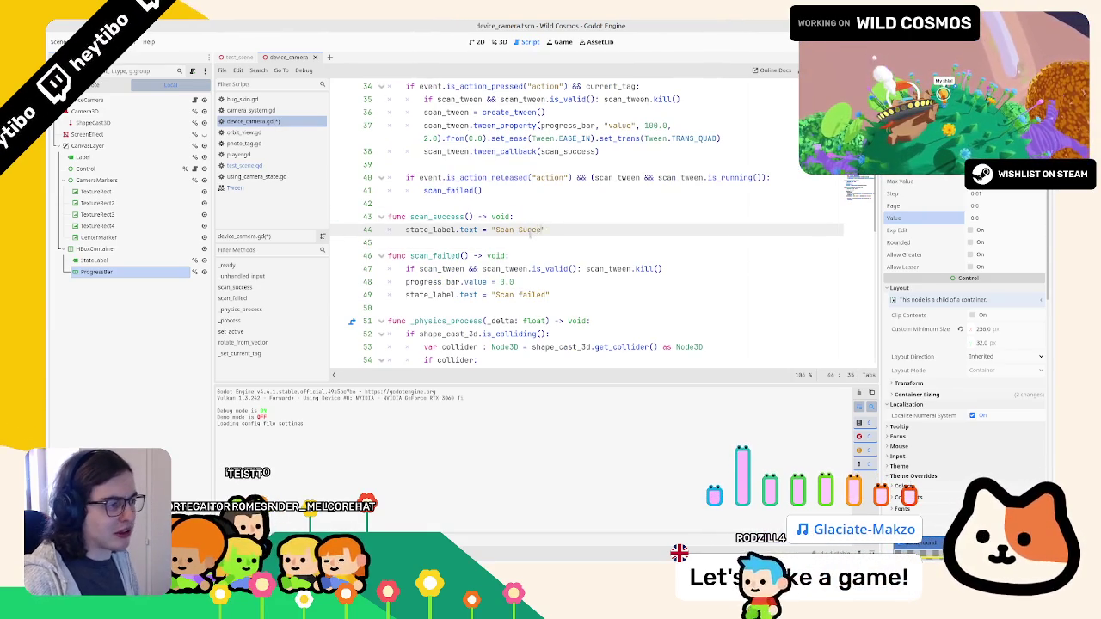
key("F5")
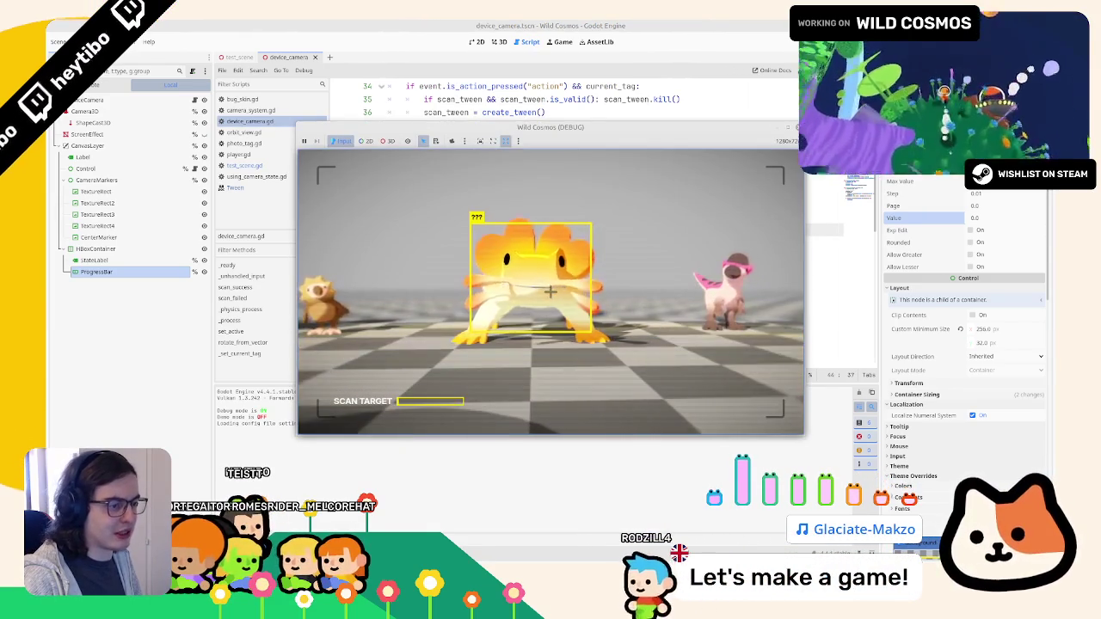